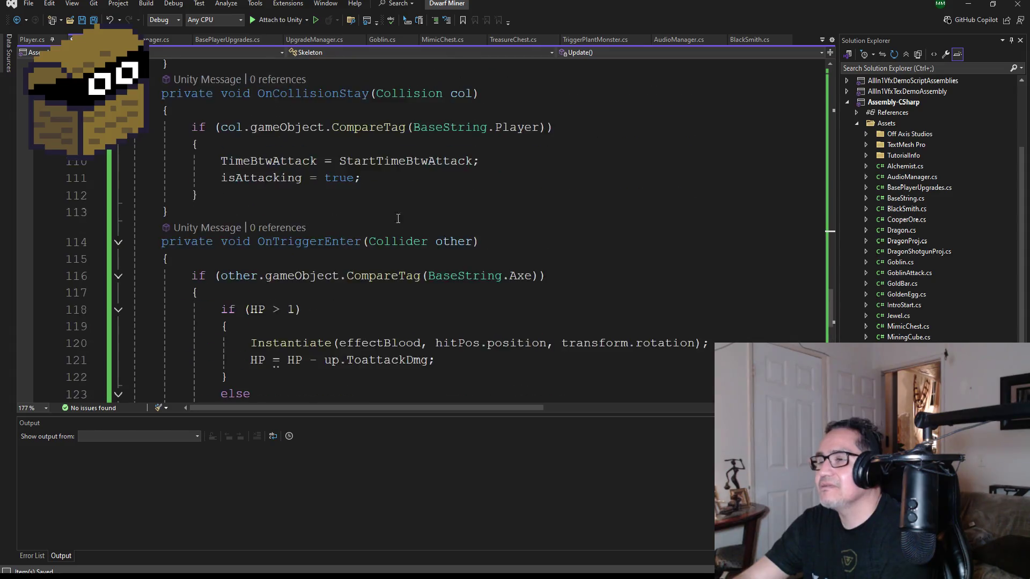
pyautogui.scroll(4, 453, 231)
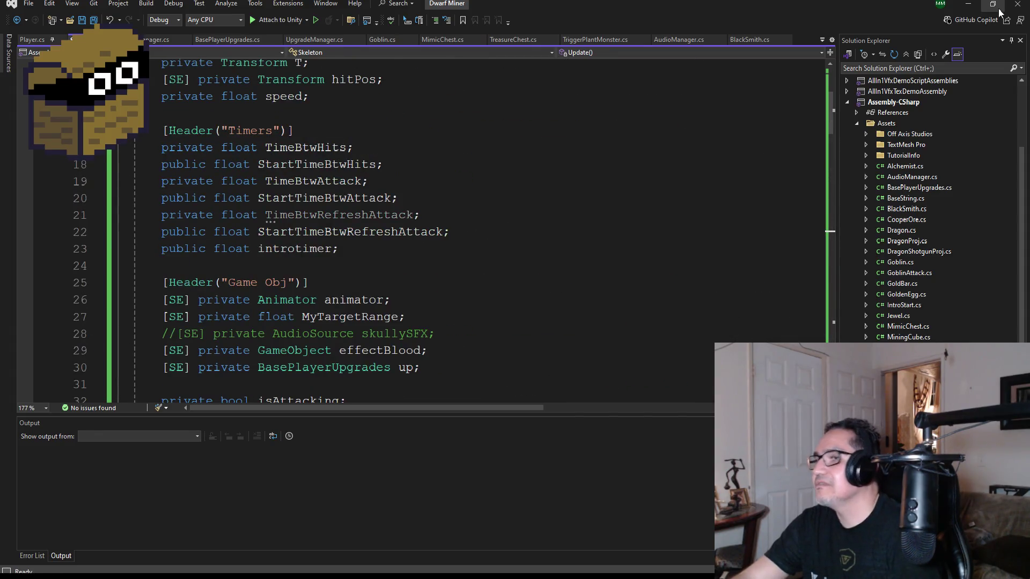
# Step: Review the Skeleton script's timer and object fields, then switch back to the Unity editor
pyautogui.hotkey('alt', 'Tab')
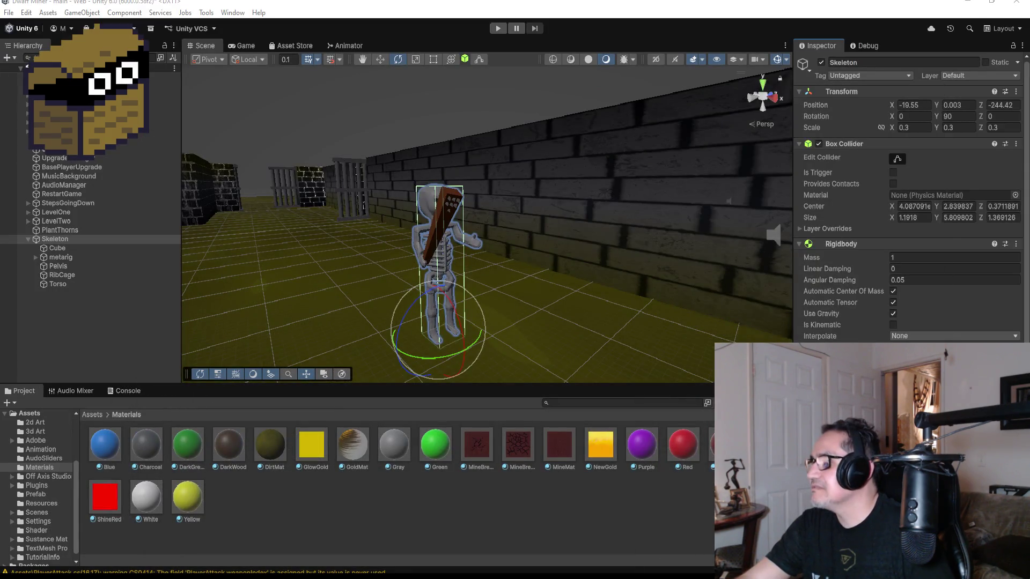
pyautogui.scroll(-5, 912, 196)
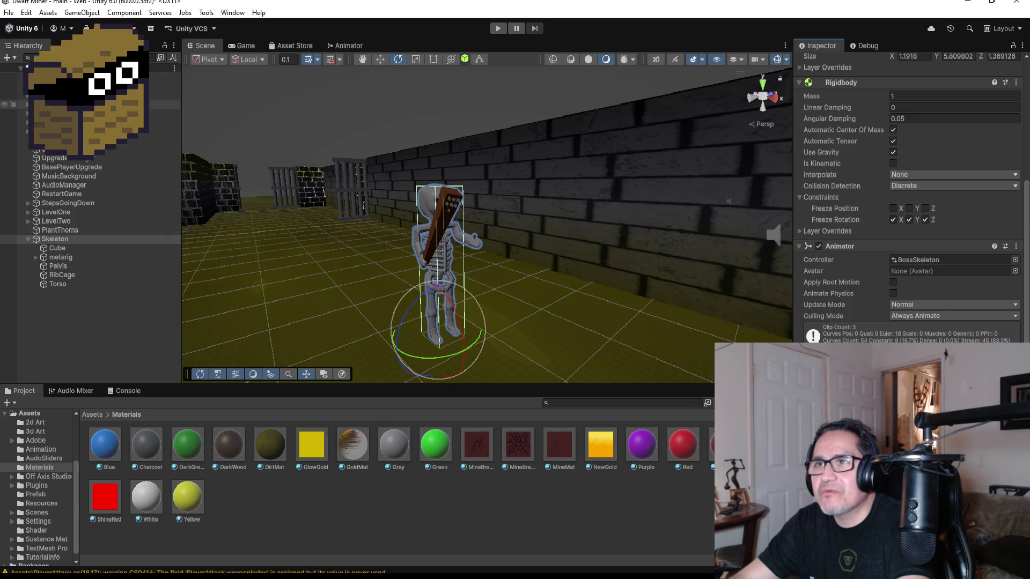
pyautogui.click(27, 213)
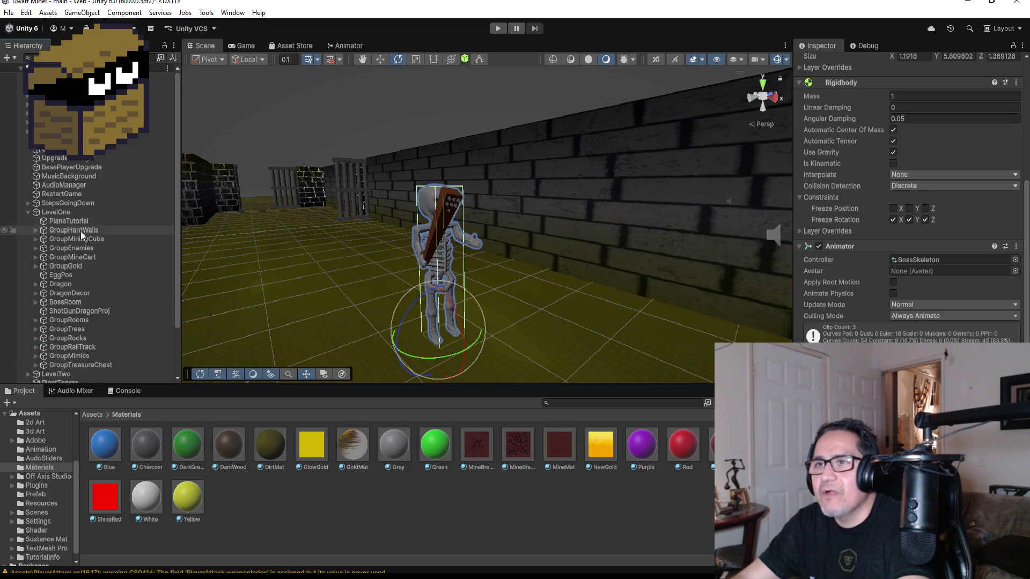
# Step: Expand GroupEnemies to inspect the Goblin's children, including HitPos, then collapse LevelOne
pyautogui.click(32, 247)
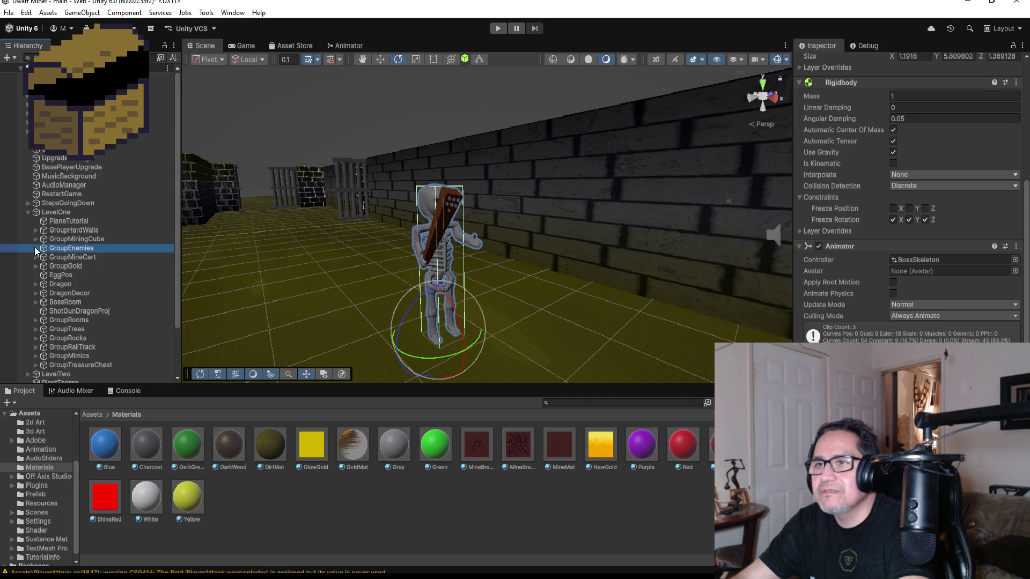
pyautogui.click(35, 247)
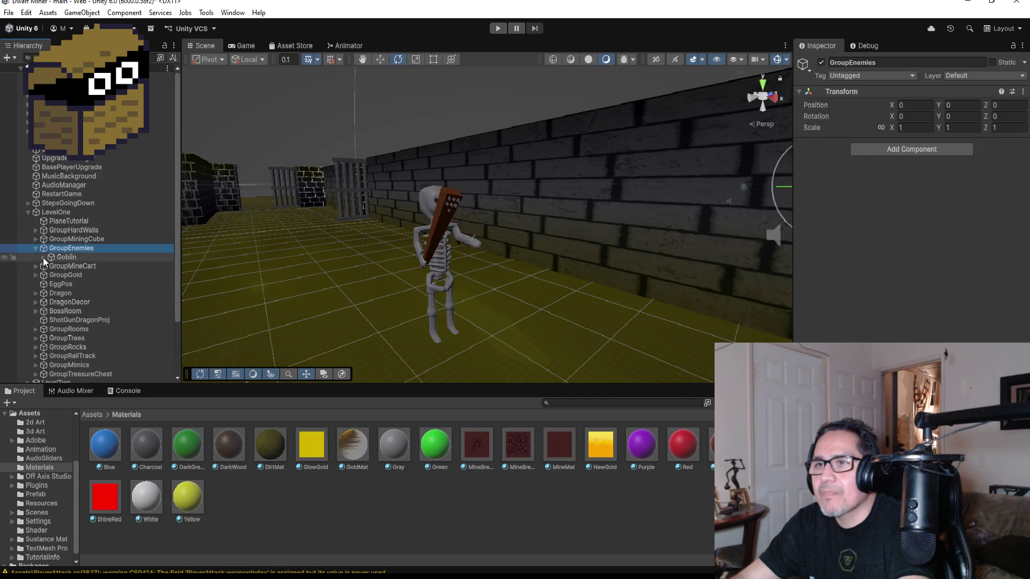
pyautogui.click(43, 257)
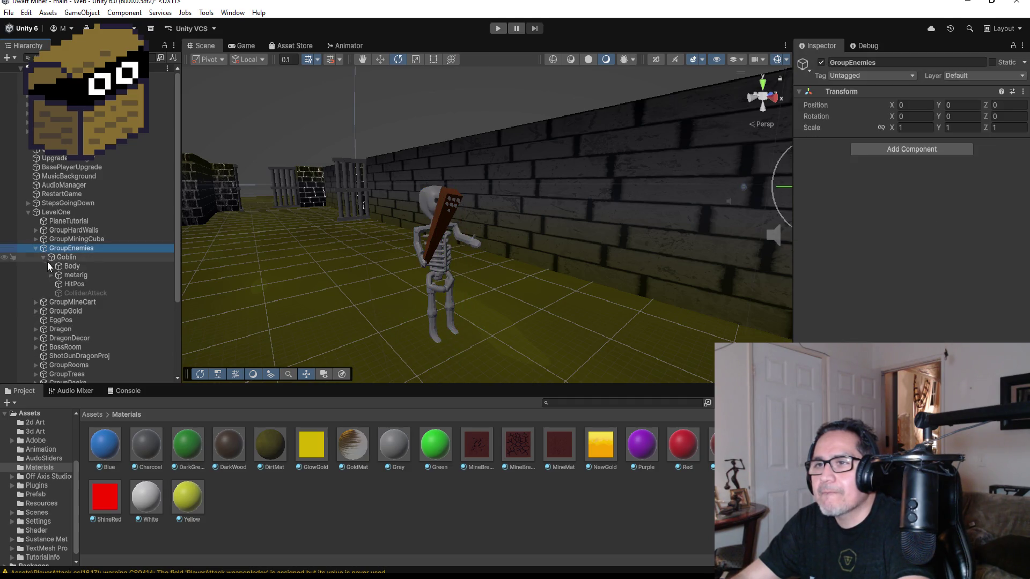
pyautogui.click(27, 212)
# Step: Add an empty child GameObject under the Skeleton
pyautogui.click(64, 285)
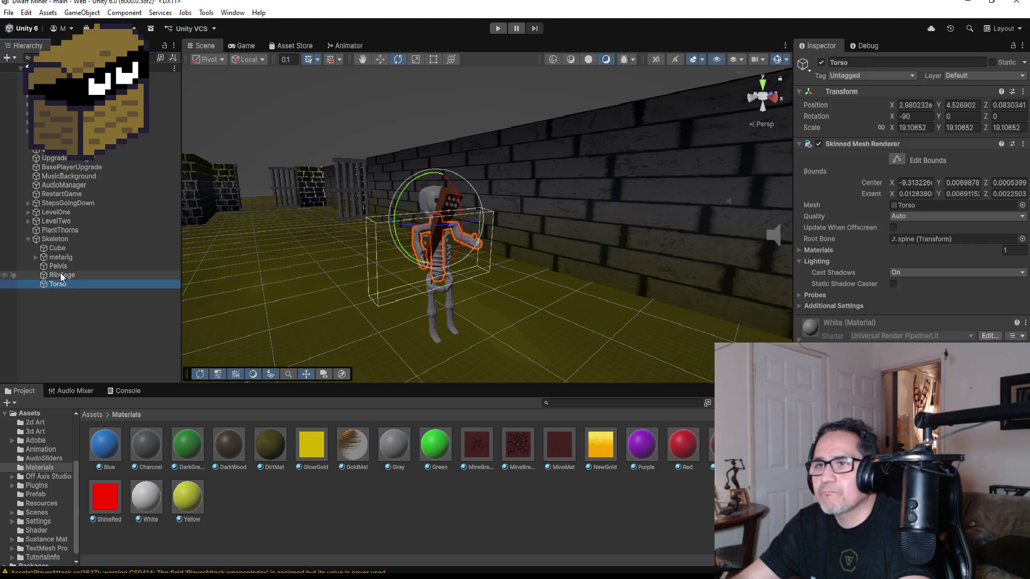
pyautogui.click(56, 242)
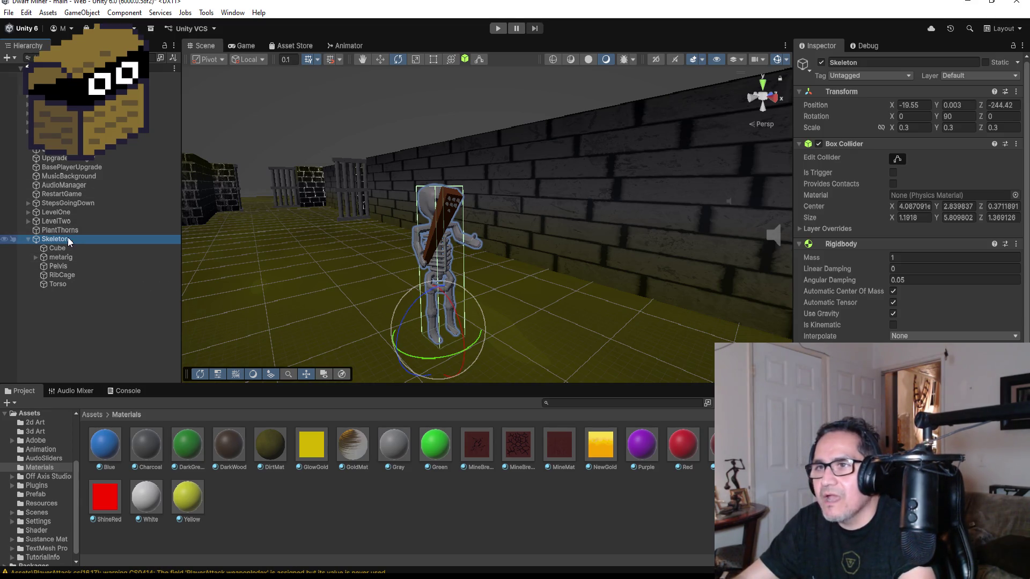
pyautogui.rightClick(67, 239)
pyautogui.click(126, 332)
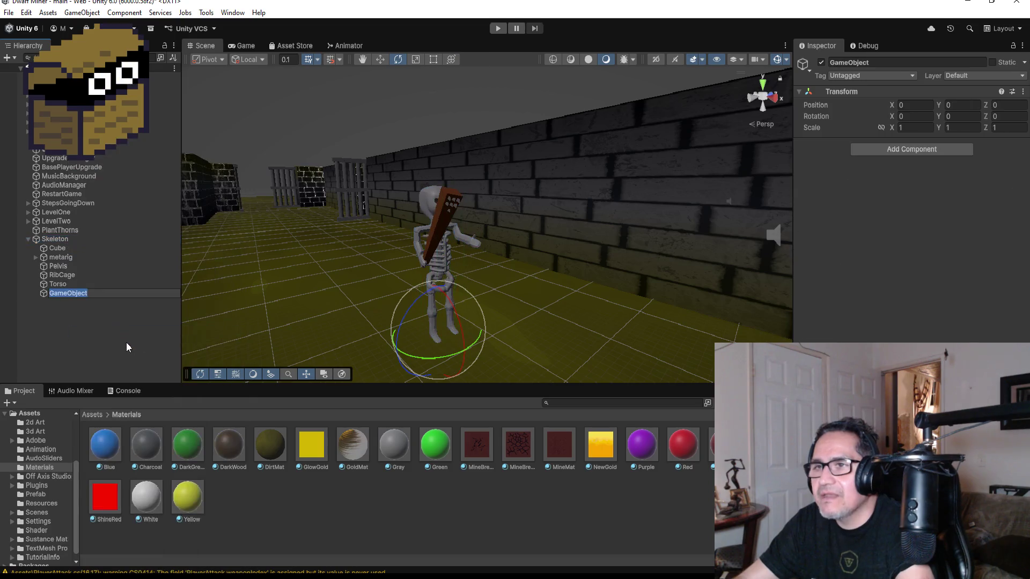
# Step: Rename the new empty object to HitPos
pyautogui.click(883, 64)
pyautogui.write('HitPos')
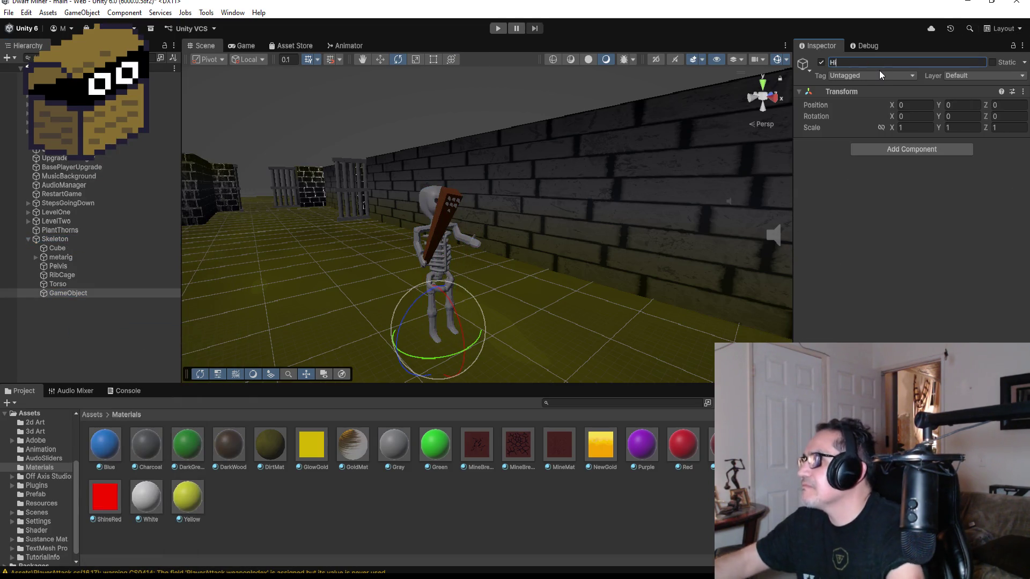
pyautogui.press('Return')
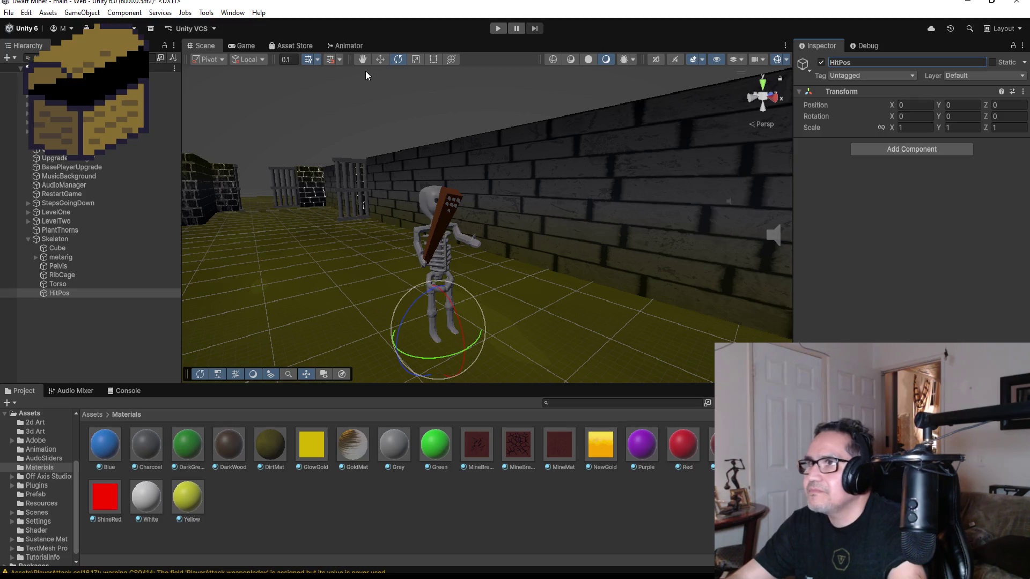
# Step: Raise HitPos to position 0, 6, 0 above the skeleton's head
pyautogui.click(380, 59)
pyautogui.moveTo(516, 248)
pyautogui.mouseDown()
pyautogui.moveTo(436, 281)
pyautogui.moveTo(446, 259)
pyautogui.mouseUp()
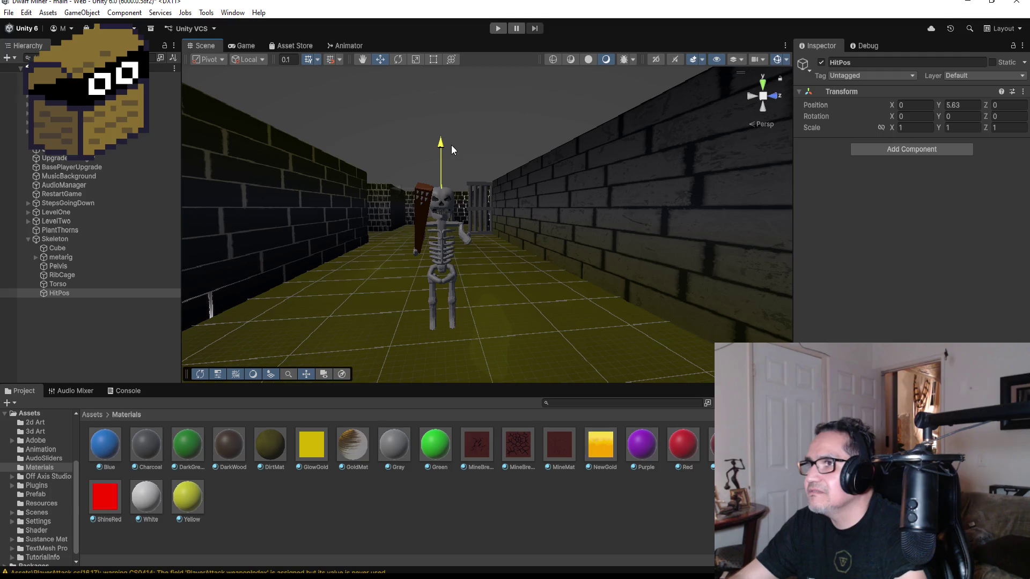
pyautogui.moveTo(451, 137); pyautogui.dragTo(451, 137)
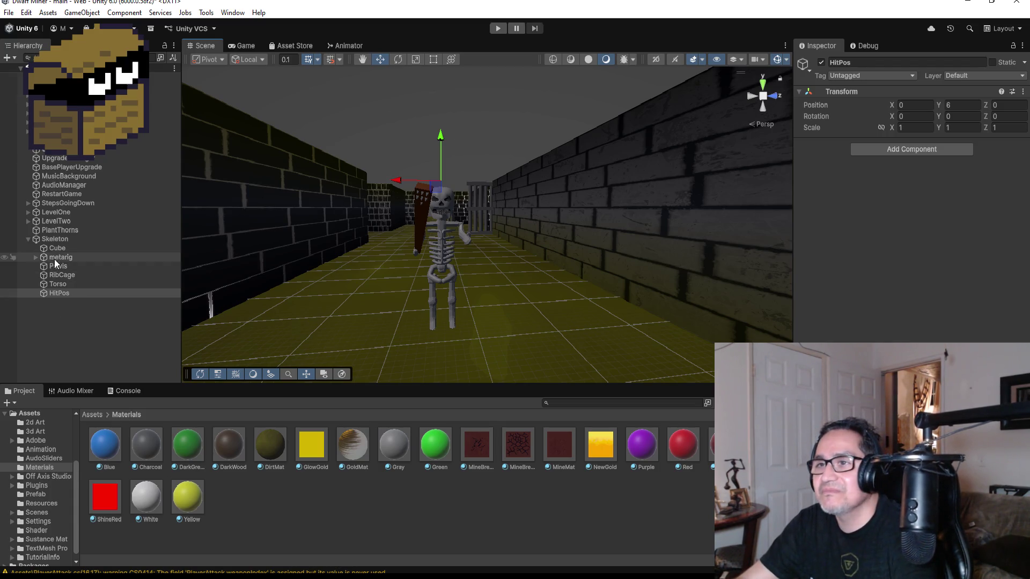
pyautogui.click(56, 237)
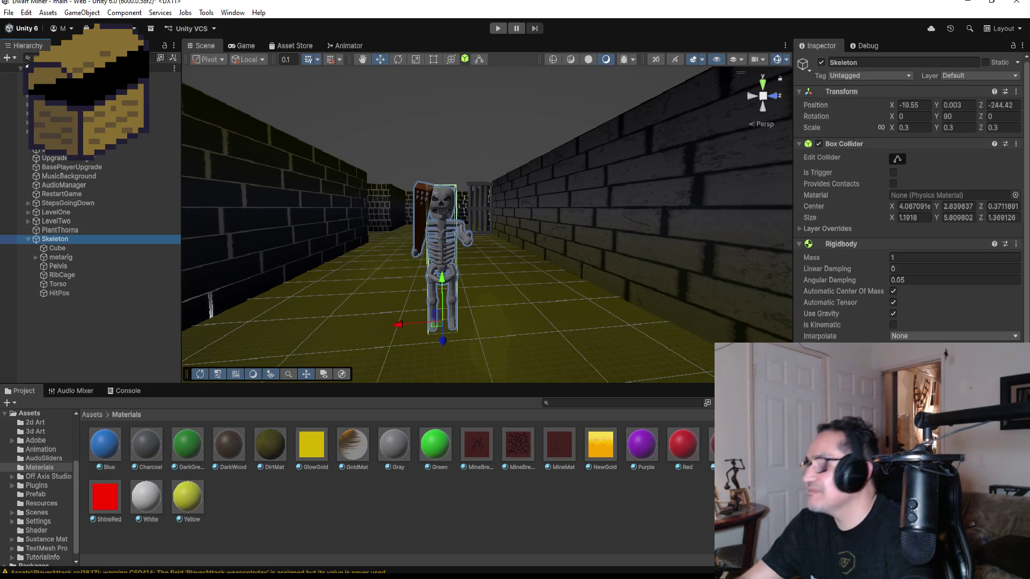
# Step: Go to the top-level Assets folder and compare the Goblin's collider, Rigidbody and Animator setup
pyautogui.scroll(-5, 912, 199)
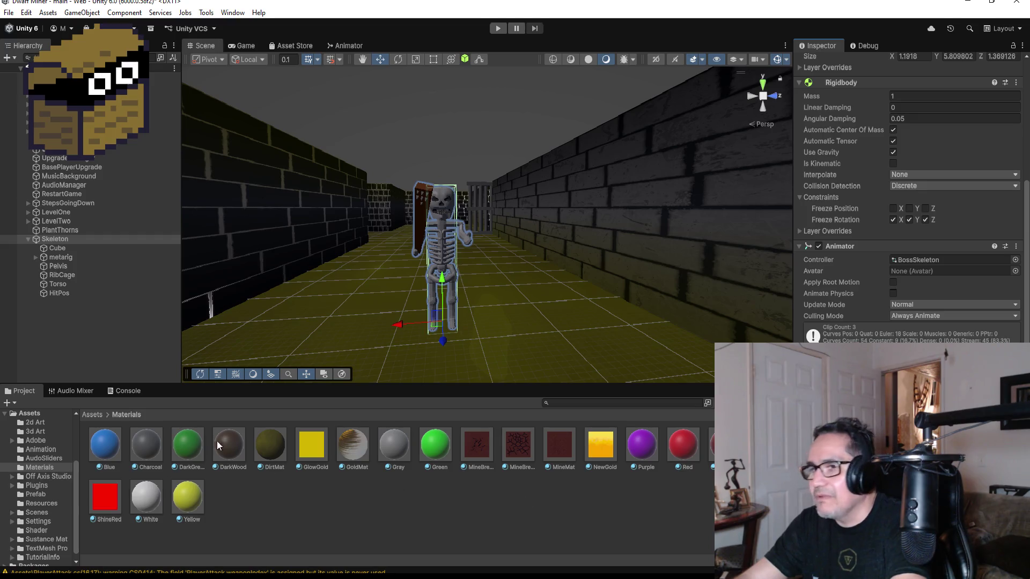
pyautogui.click(101, 415)
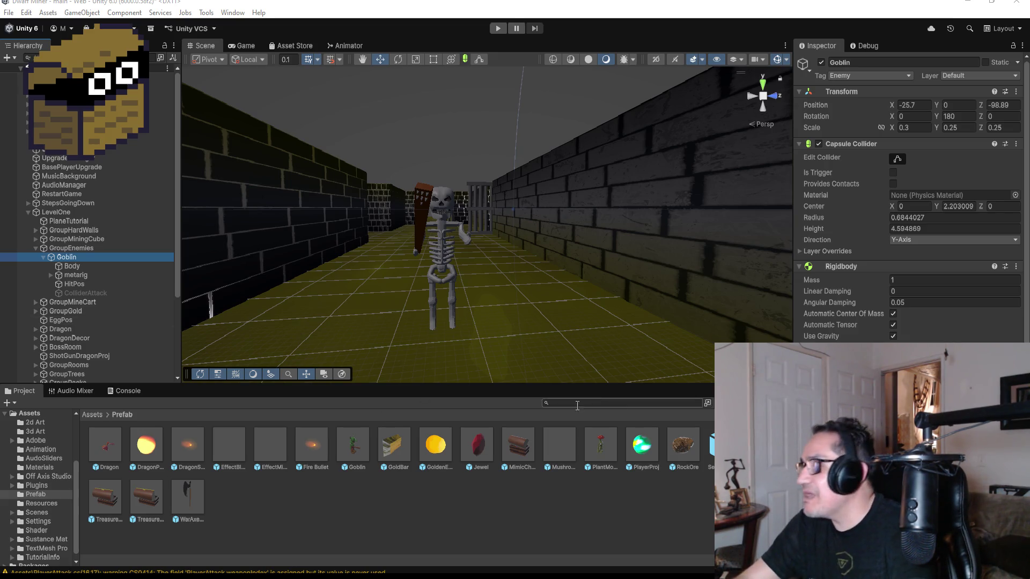
pyautogui.scroll(-5, 912, 198)
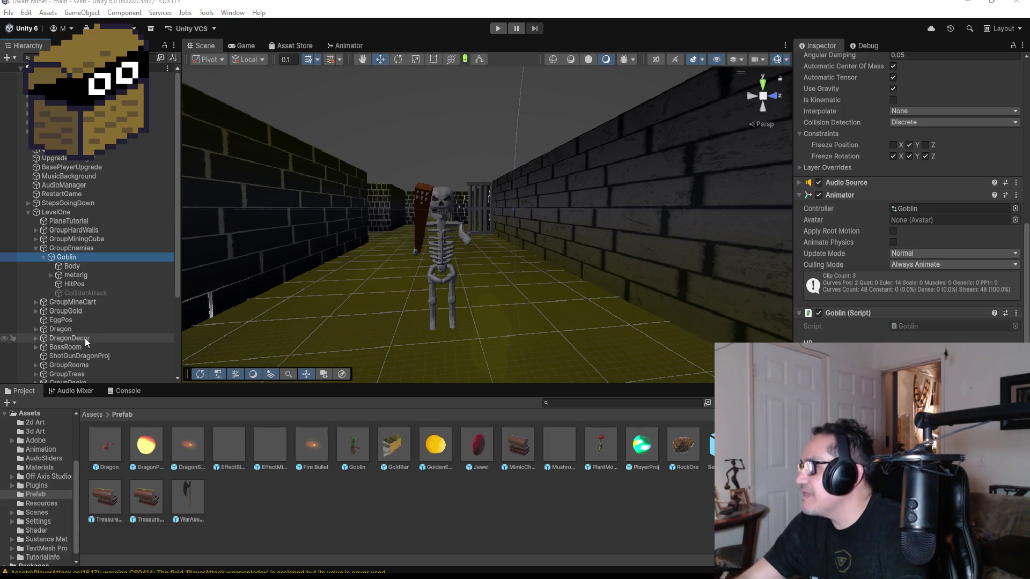
pyautogui.scroll(-4, 88, 349)
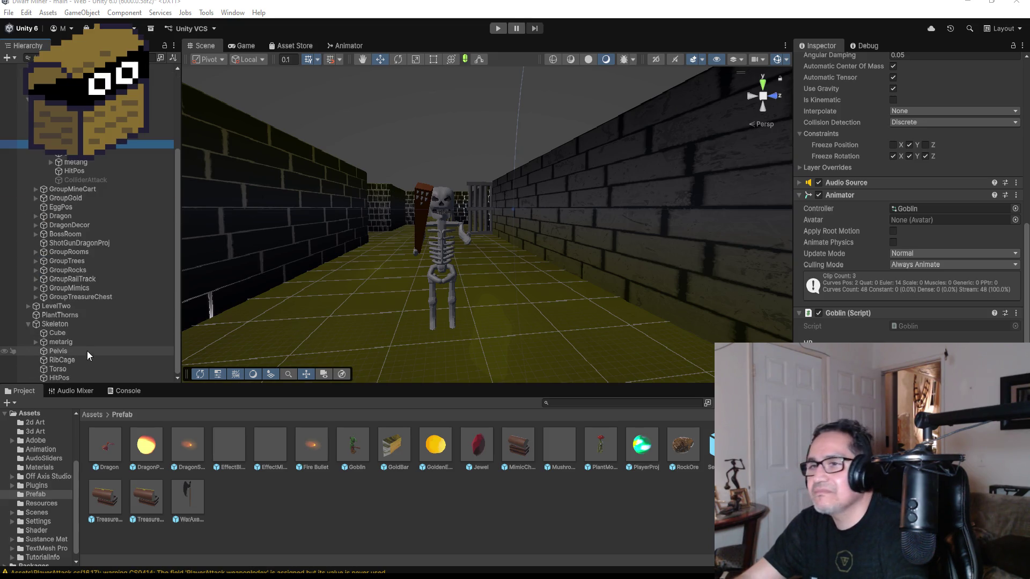
pyautogui.click(79, 324)
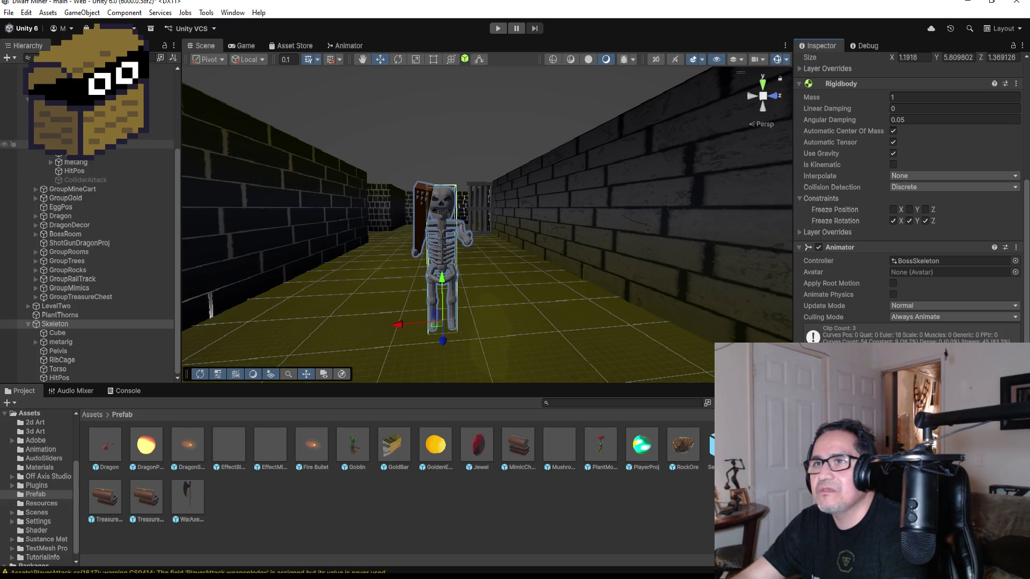
pyautogui.click(59, 144)
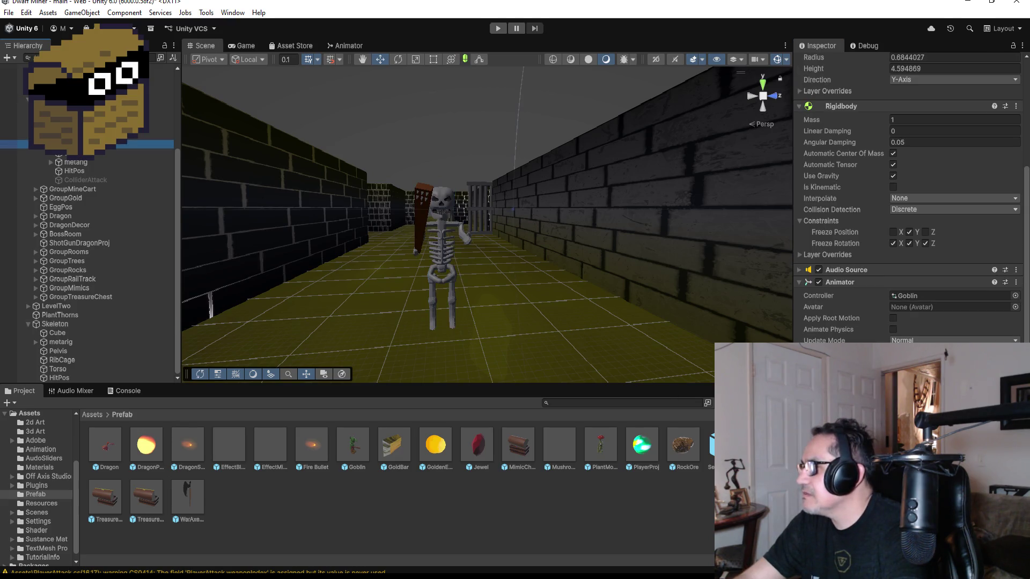
# Step: Select the Skeleton, switch the Scene view to Top, and start Play mode
pyautogui.click(66, 324)
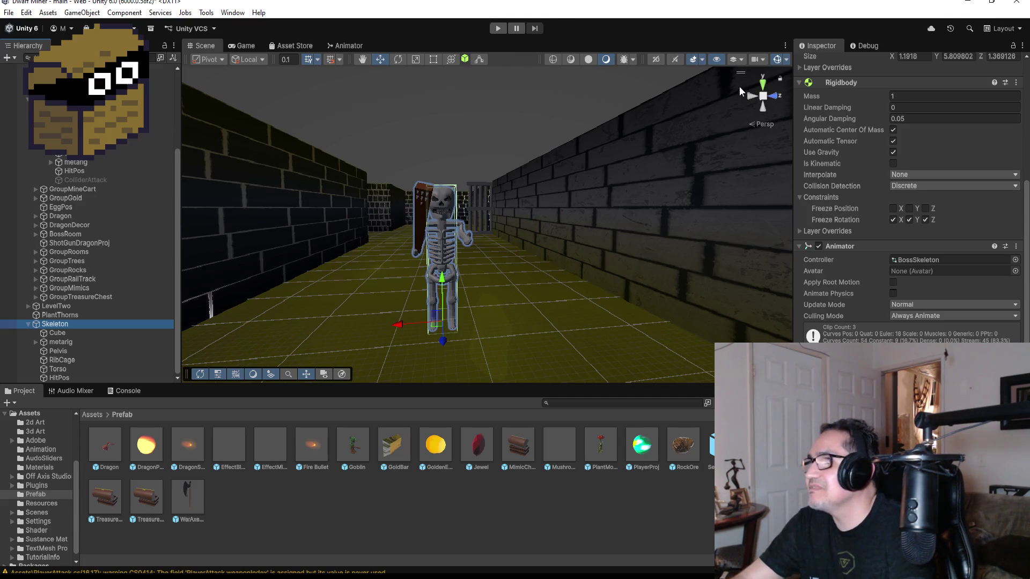
pyautogui.click(761, 86)
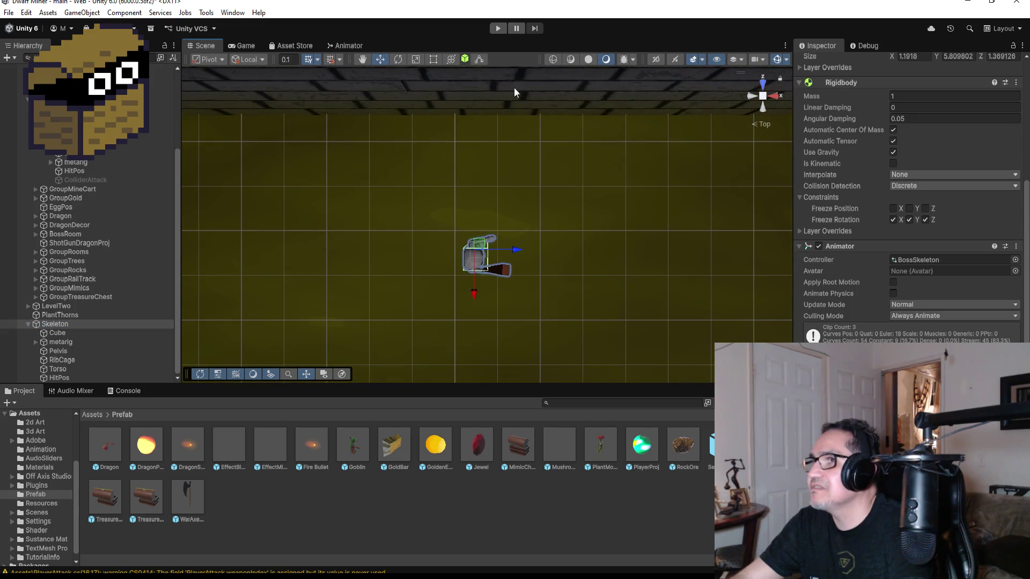
pyautogui.click(499, 29)
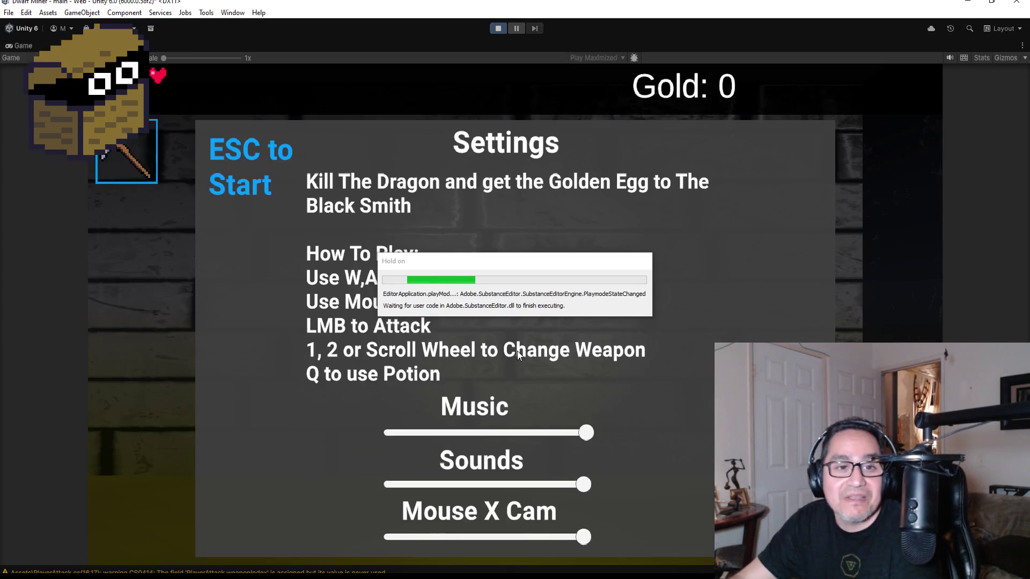
# Step: Lower the music volume, then walk down the corridor mining a wall mushroom
pyautogui.moveTo(586, 433); pyautogui.dragTo(450, 433)
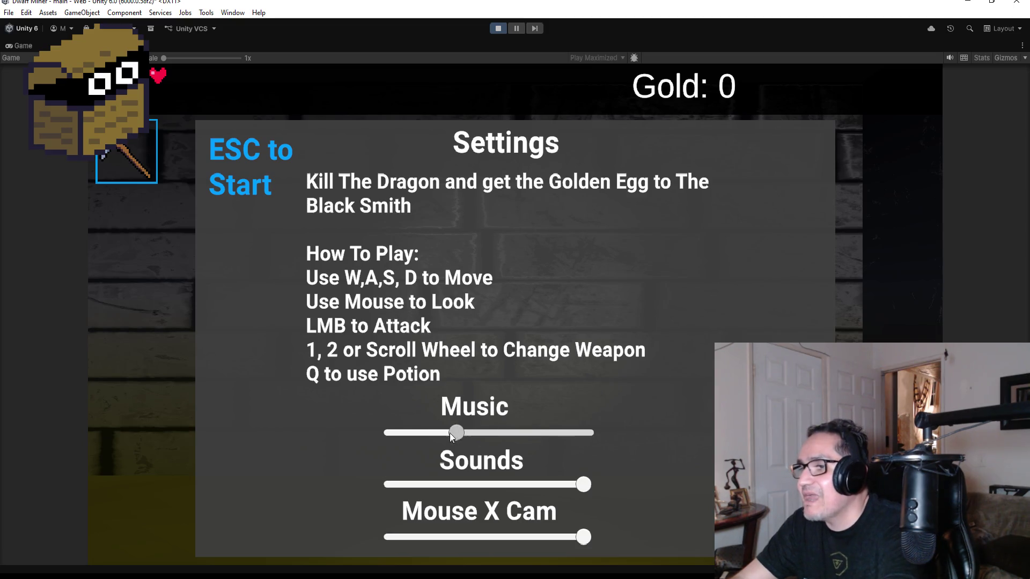
pyautogui.press('Escape')
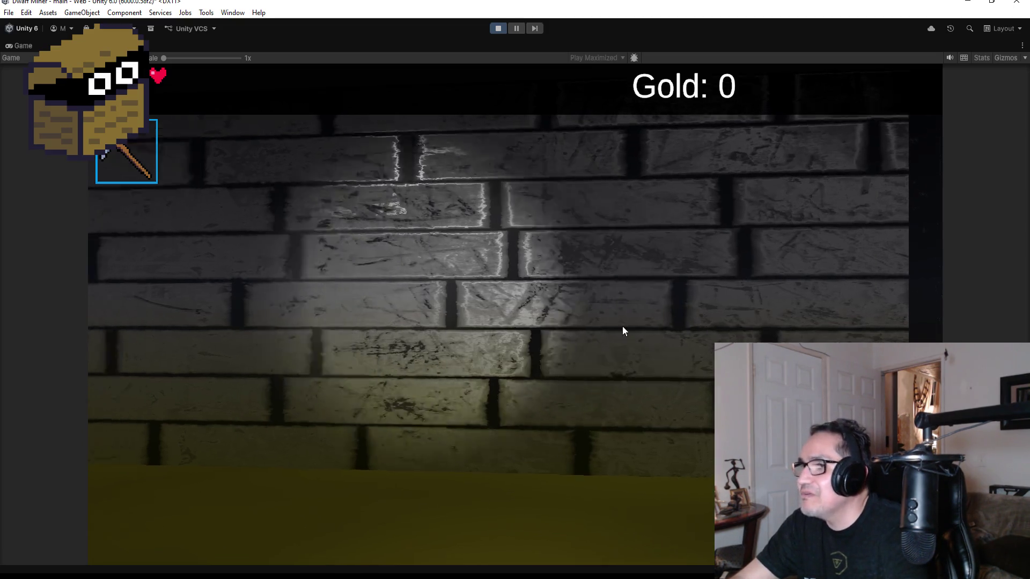
pyautogui.press('w')
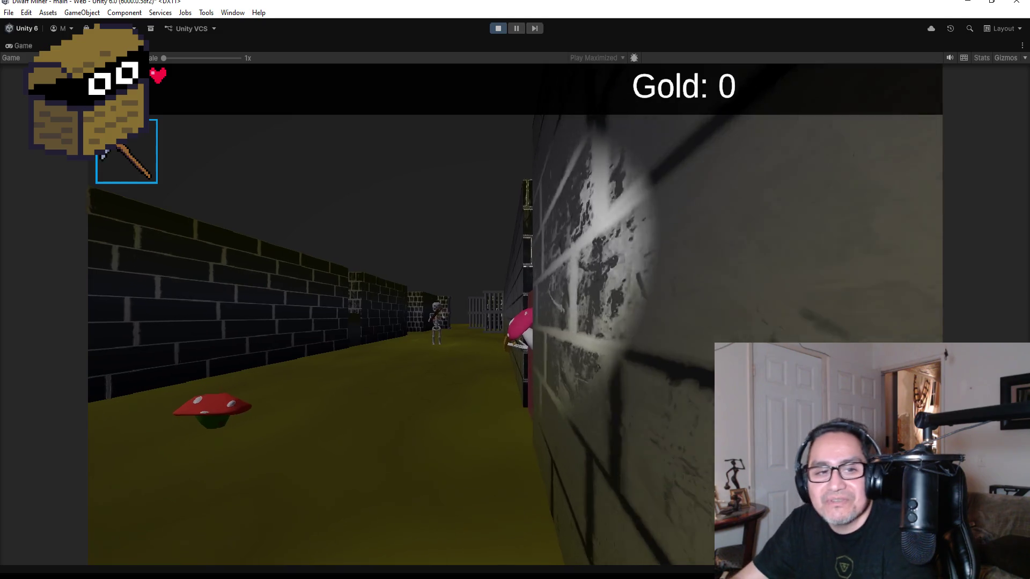
pyautogui.press('w')
pyautogui.press('space')
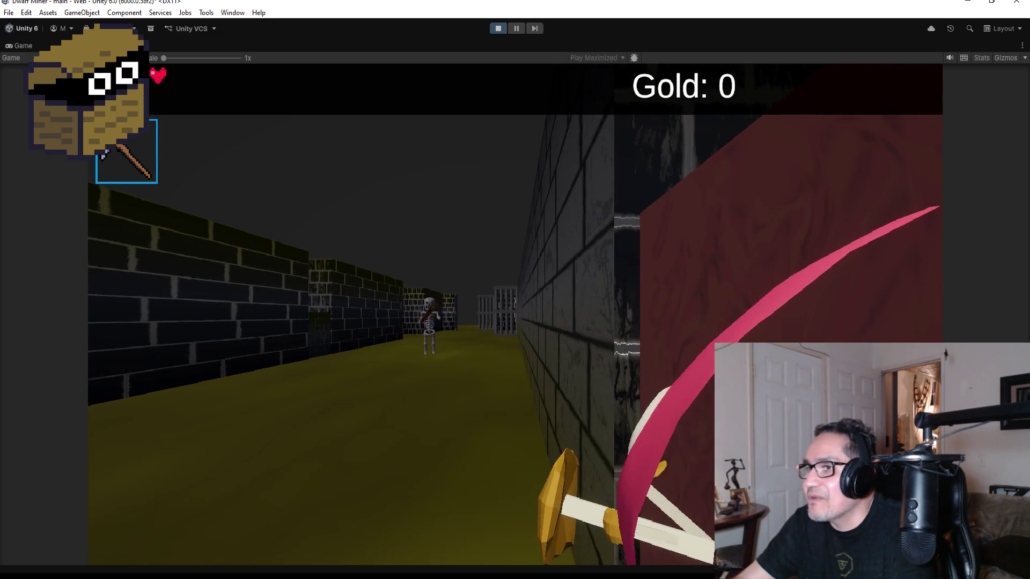
pyautogui.press('w')
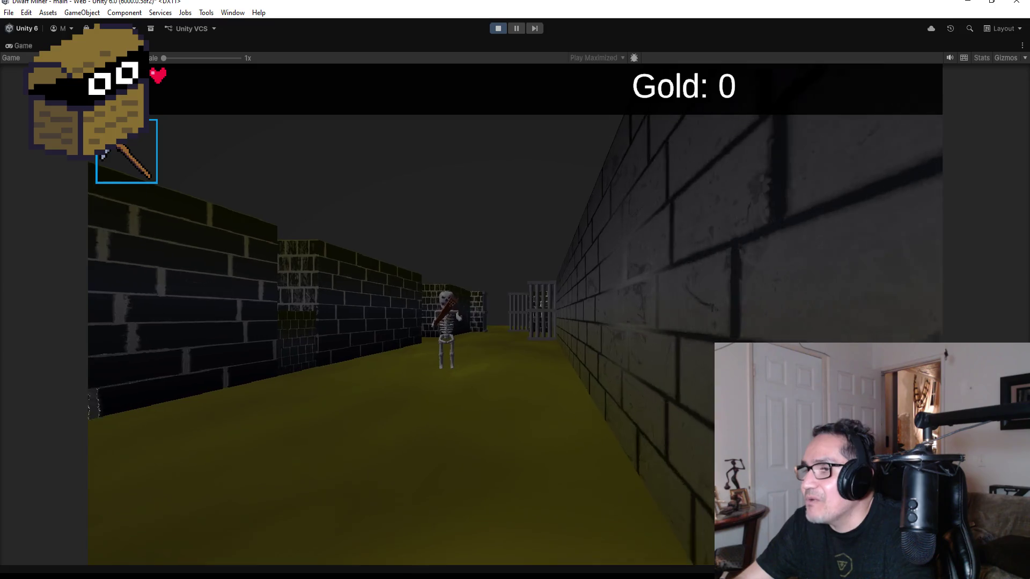
# Step: Approach the Skeleton holding the axe, then stop the play-test
pyautogui.press('w')
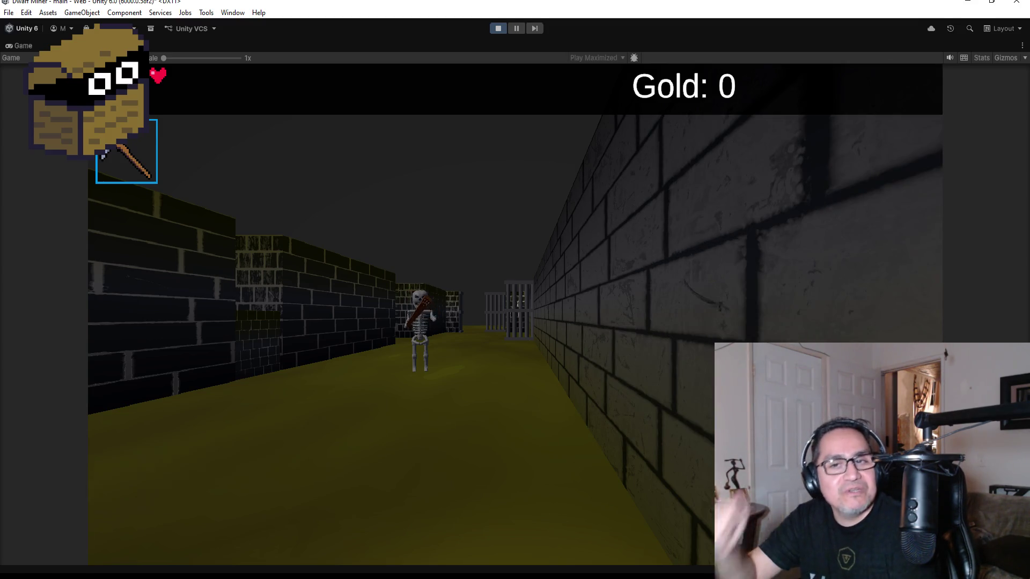
pyautogui.press('a')
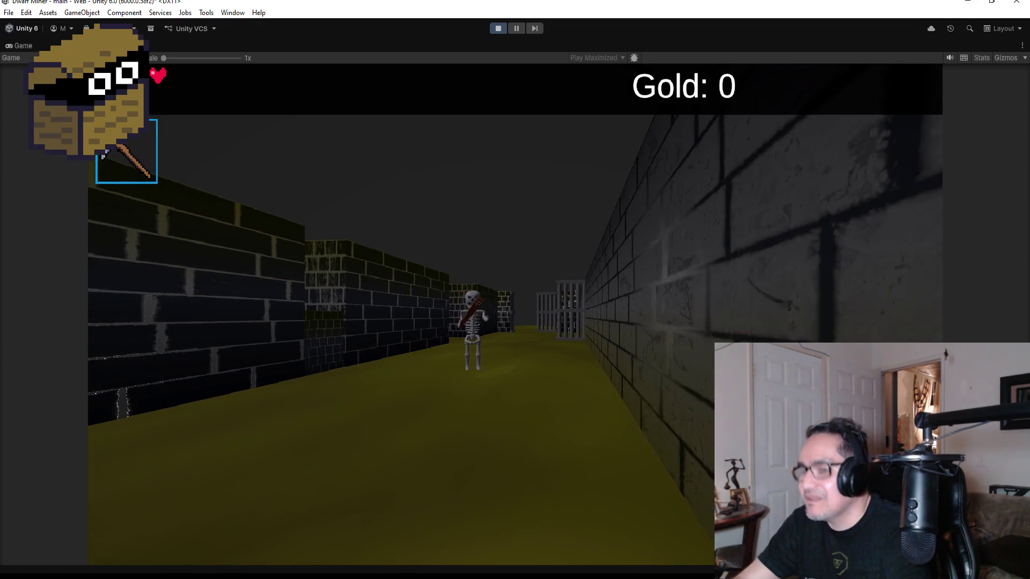
pyautogui.press('2')
pyautogui.press('w')
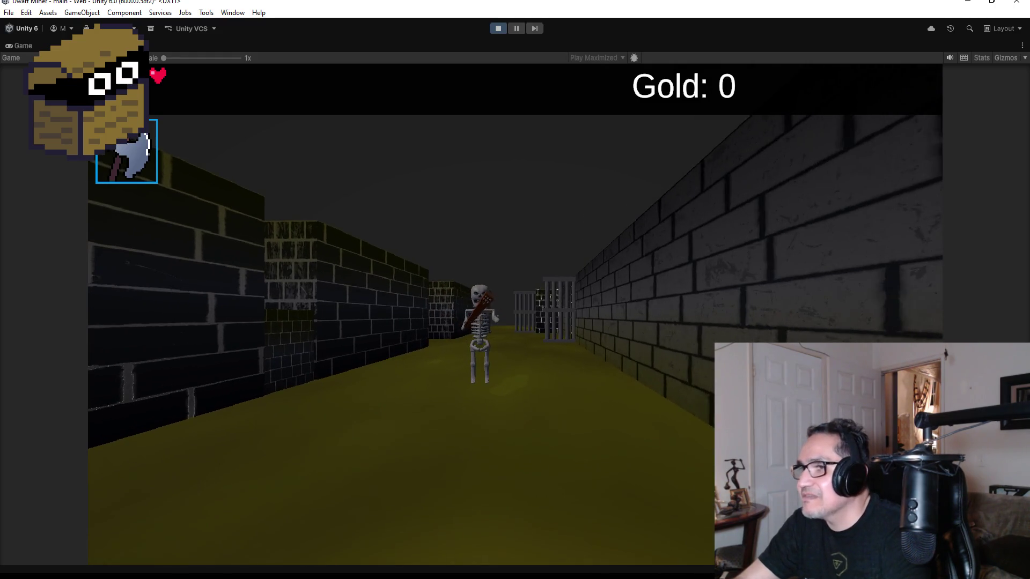
pyautogui.click(494, 29)
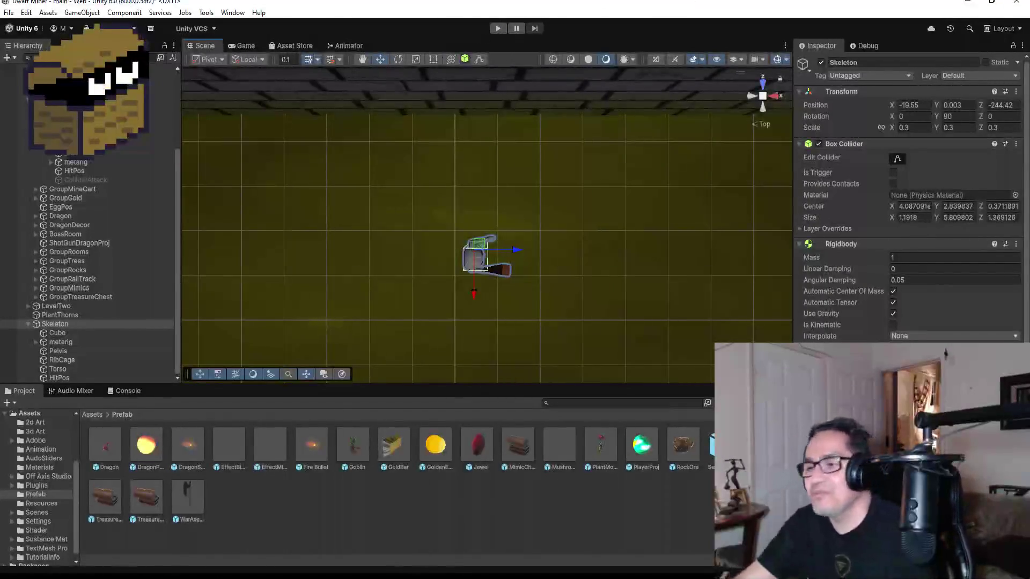
# Step: Switch to Visual Studio showing Skeleton.cs's Timers and Game Obj fields
pyautogui.moveTo(276, 576)
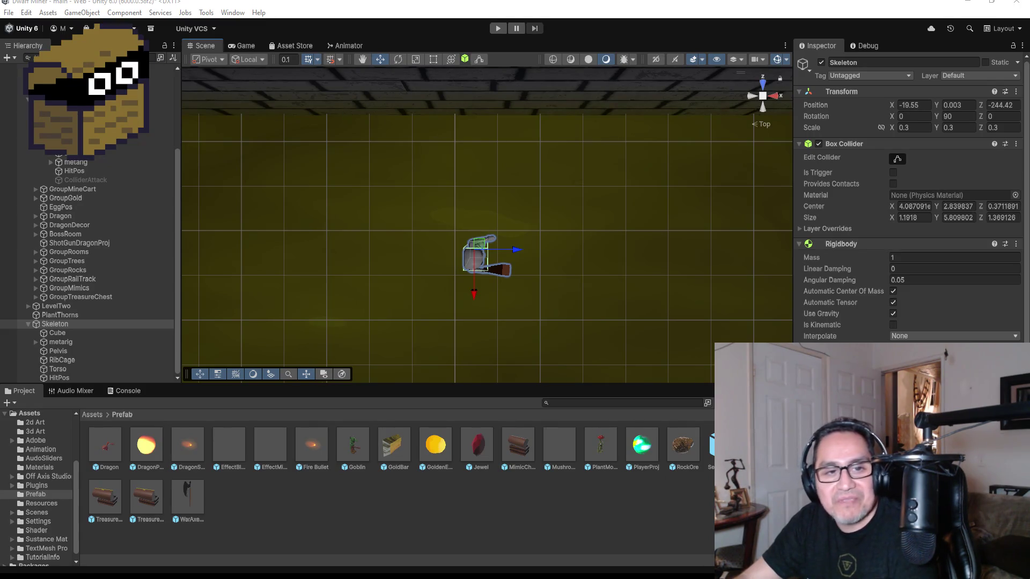
pyautogui.hotkey('alt', 'Tab')
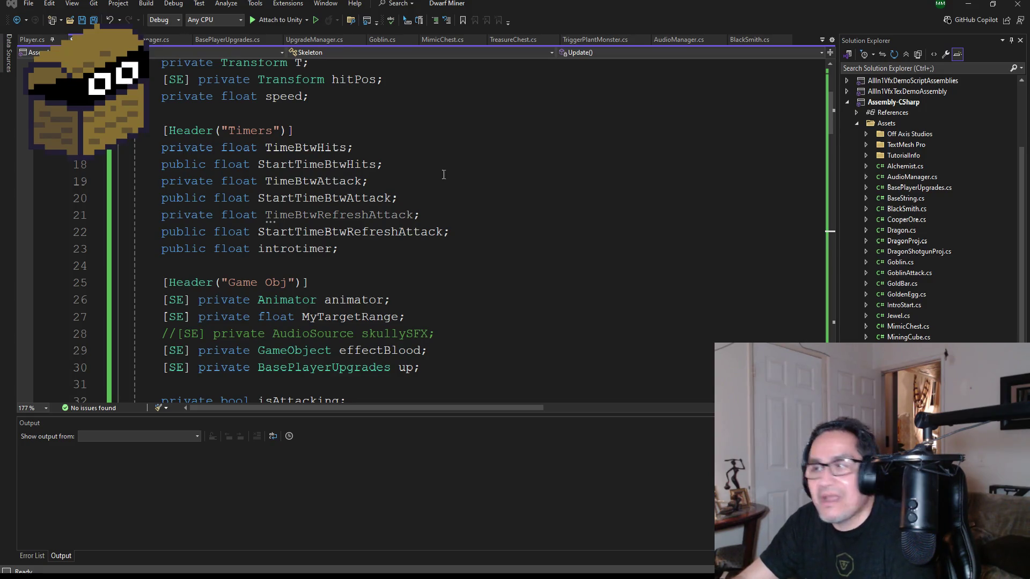
# Step: Minimize Visual Studio to return to Unity and open the File menu
pyautogui.click(968, 3)
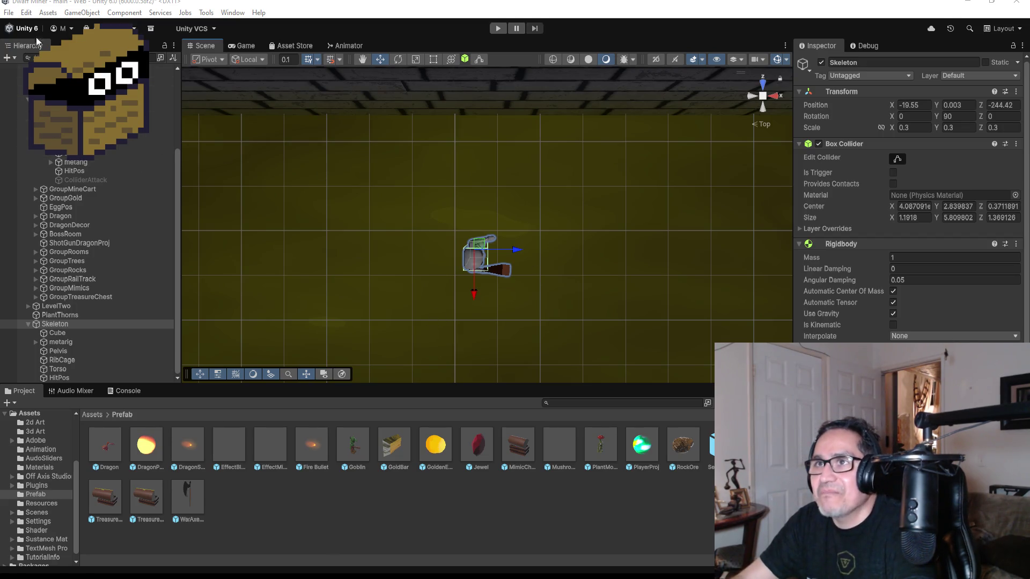
pyautogui.click(8, 13)
# Step: Save the project with File > Save, then close Blender
pyautogui.click(24, 64)
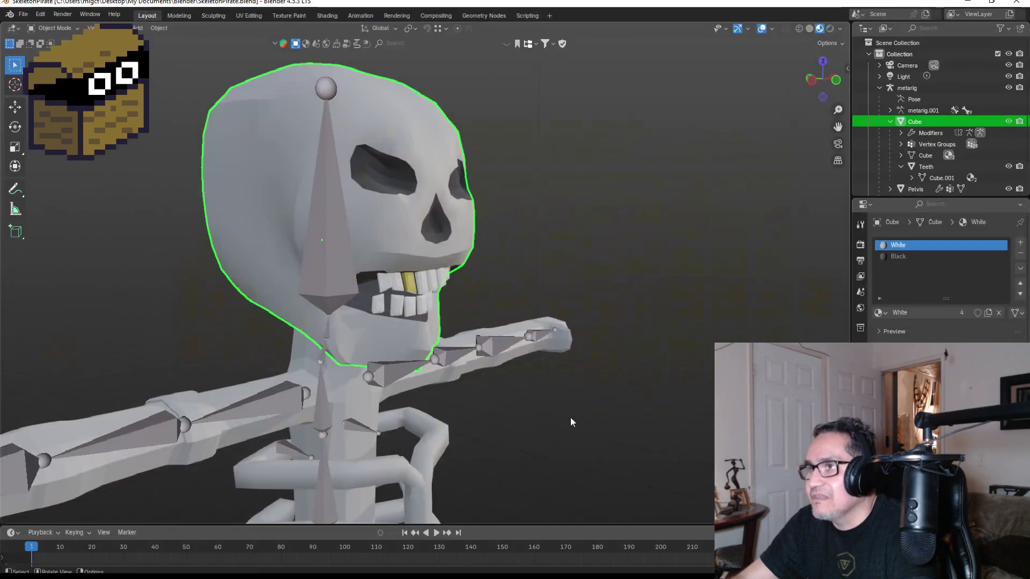
pyautogui.click(1015, 3)
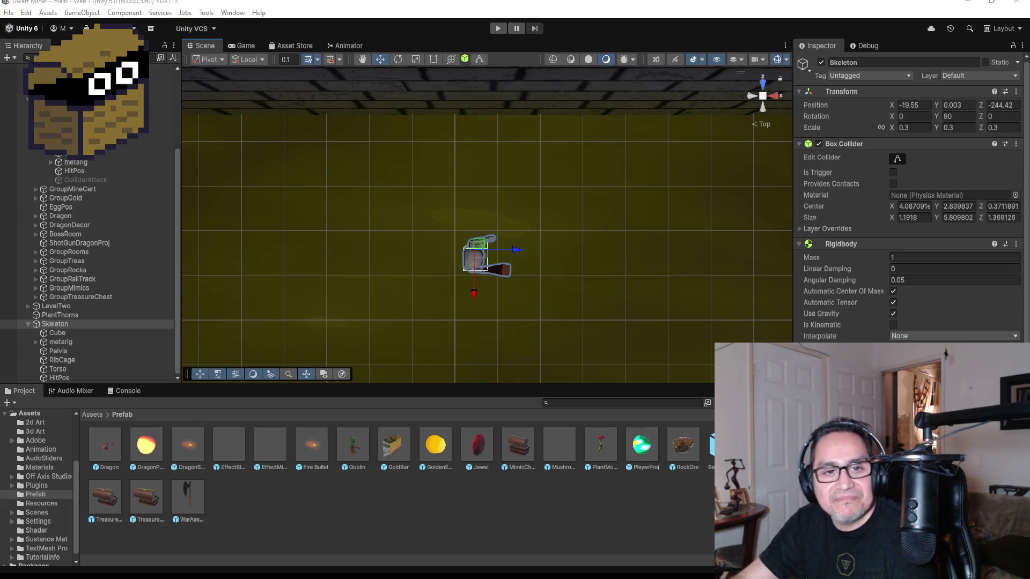
# Step: Minimize Unity and bring up the Windows Start menu
pyautogui.click(968, 2)
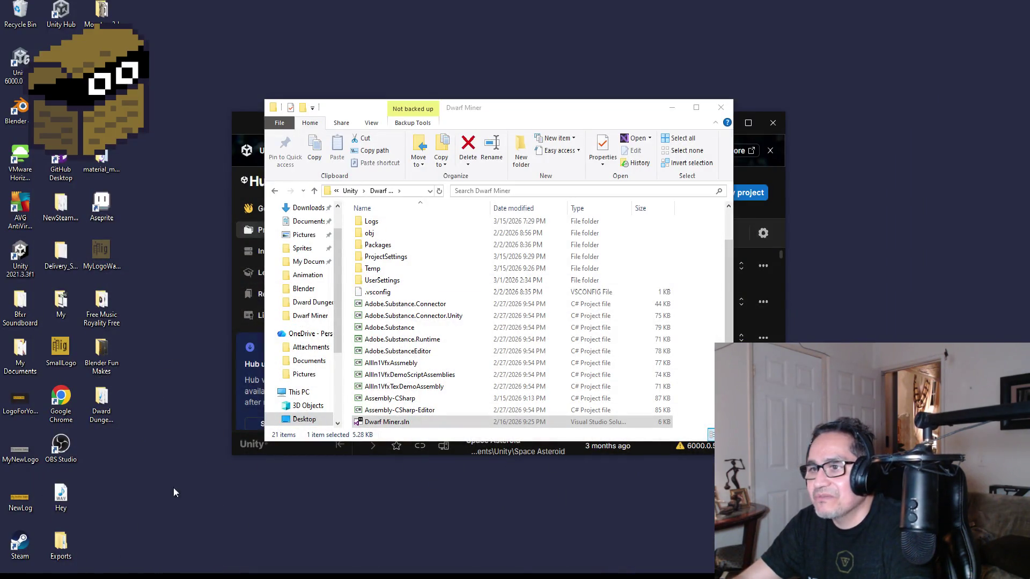
pyautogui.press('super')
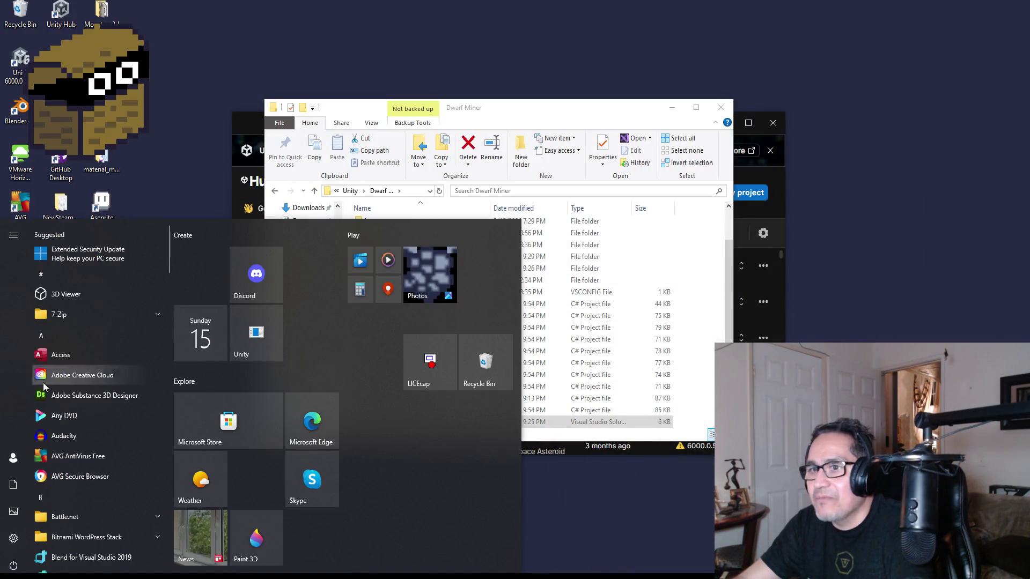
# Step: Launch Audacity from the Start menu and skip the 3.7.7 update offer
pyautogui.click(70, 439)
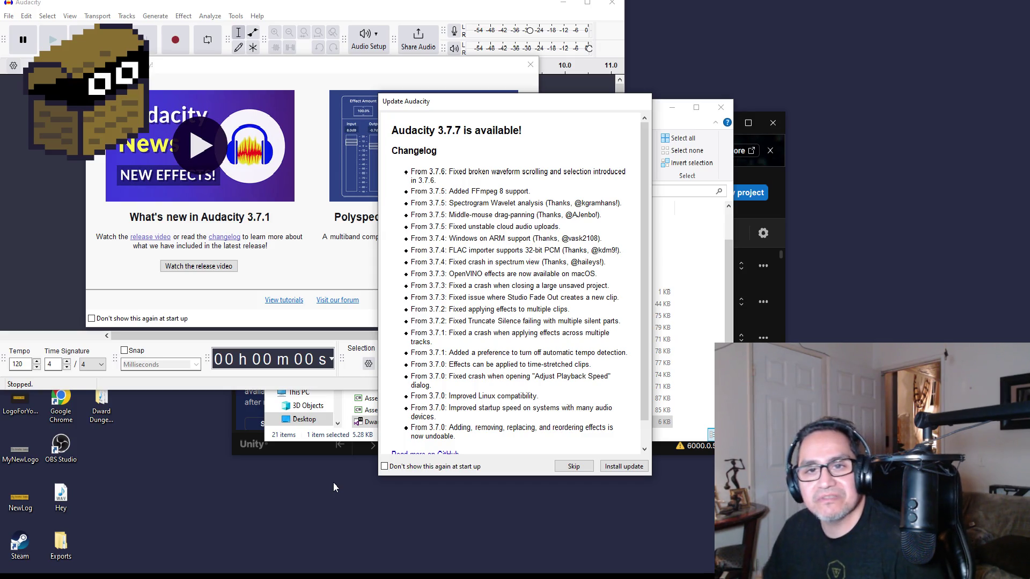
pyautogui.click(567, 467)
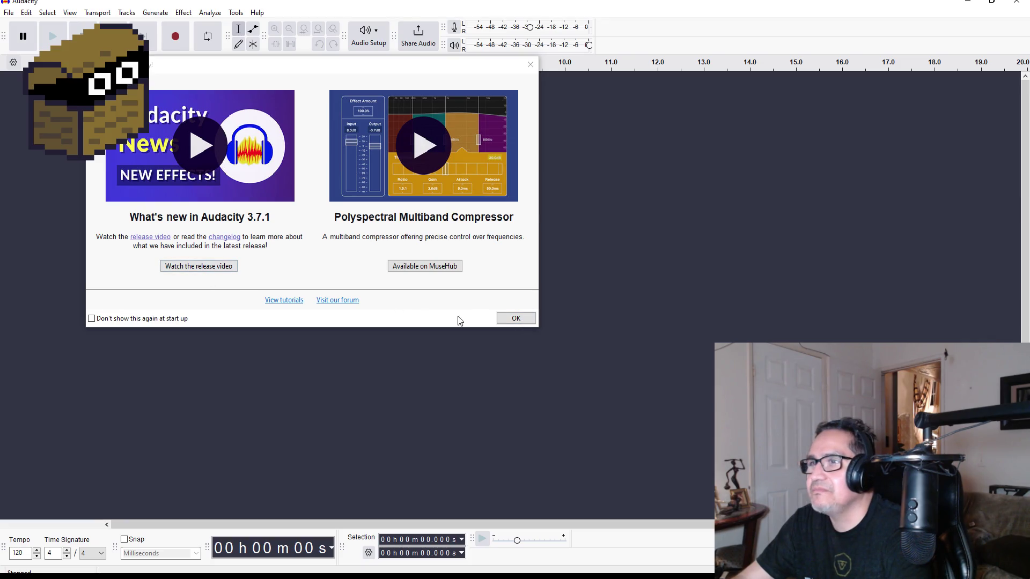
# Step: Dismiss the welcome screen, close Audio Setup unchanged, and start recording a new track
pyautogui.click(521, 320)
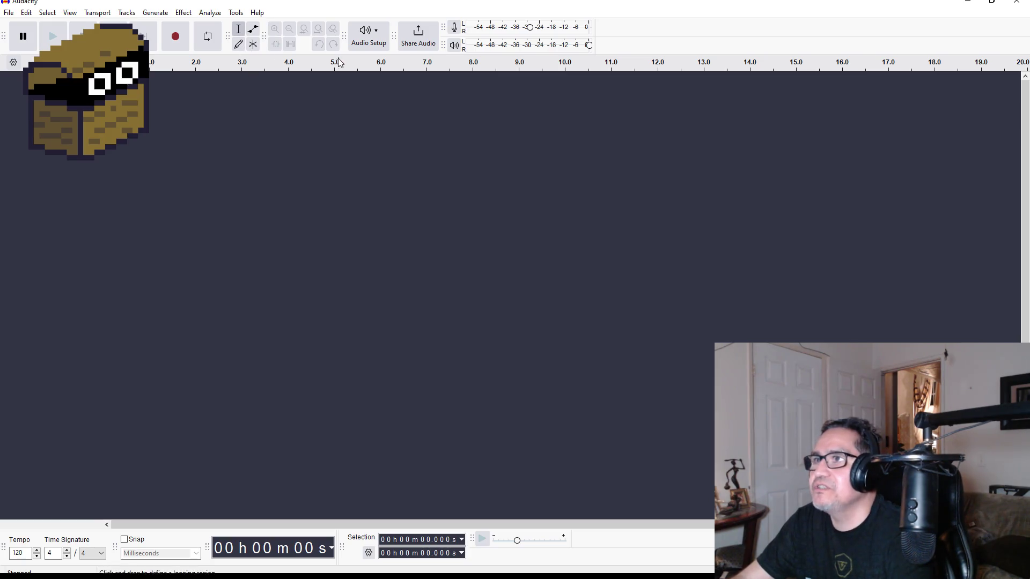
pyautogui.click(384, 42)
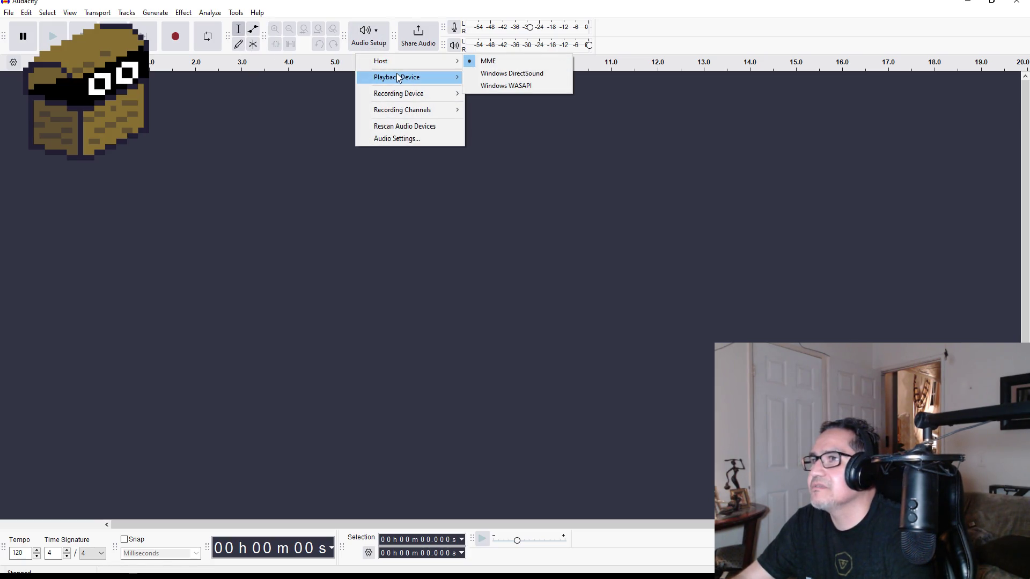
pyautogui.moveTo(404, 76)
pyautogui.moveTo(439, 94)
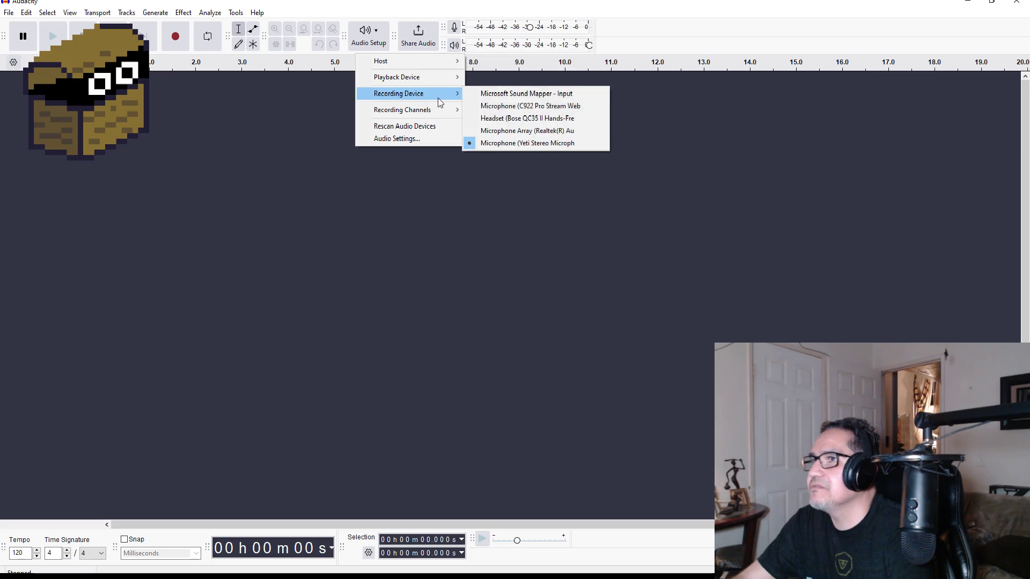
pyautogui.click(414, 157)
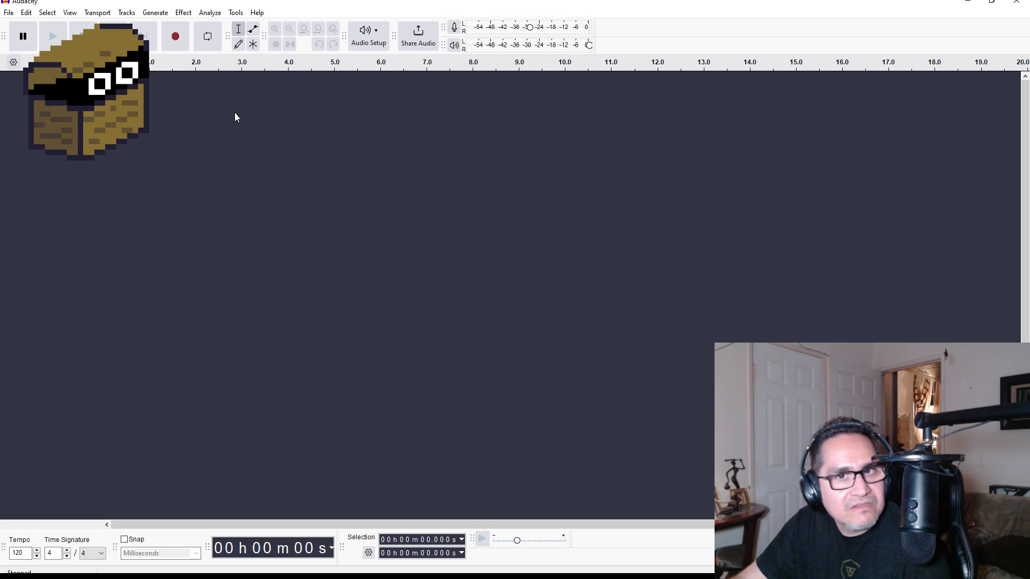
pyautogui.click(179, 42)
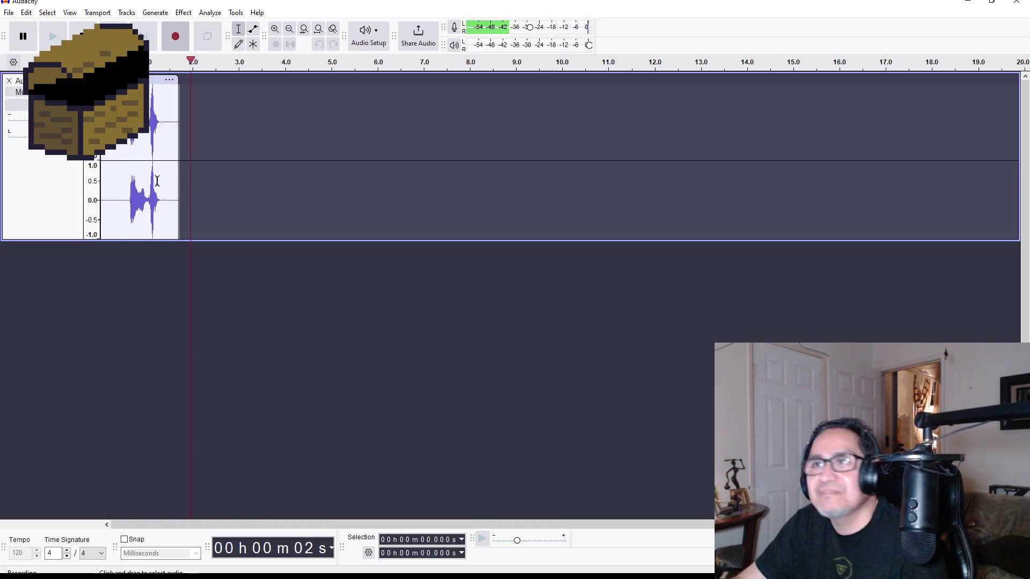
# Step: Stop recording, then delete the silent tail (1.533–3.309 s) and the first 0.488 s
pyautogui.click(82, 36)
pyautogui.click(54, 37)
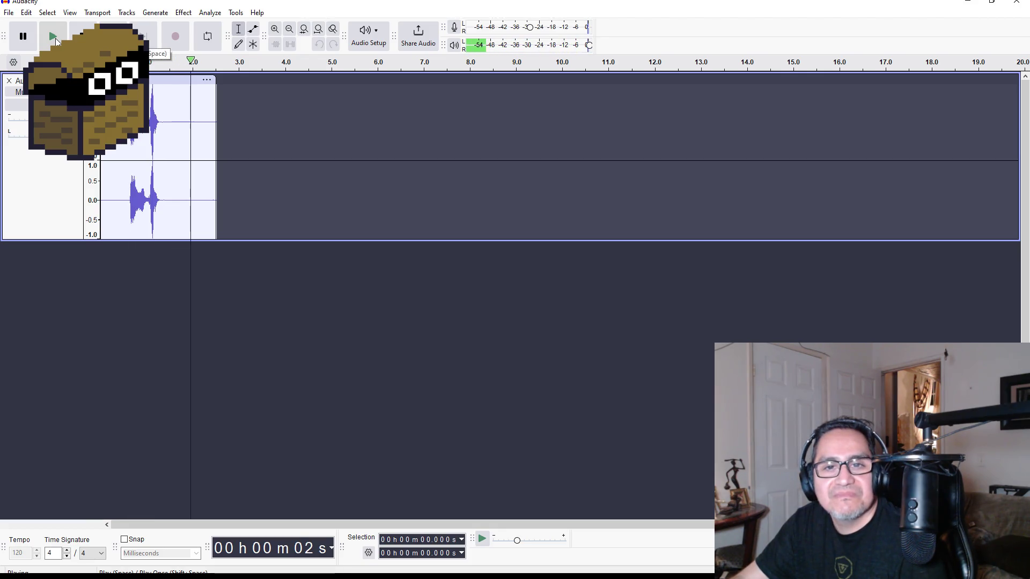
pyautogui.moveTo(171, 97); pyautogui.dragTo(252, 118)
pyautogui.press('Delete')
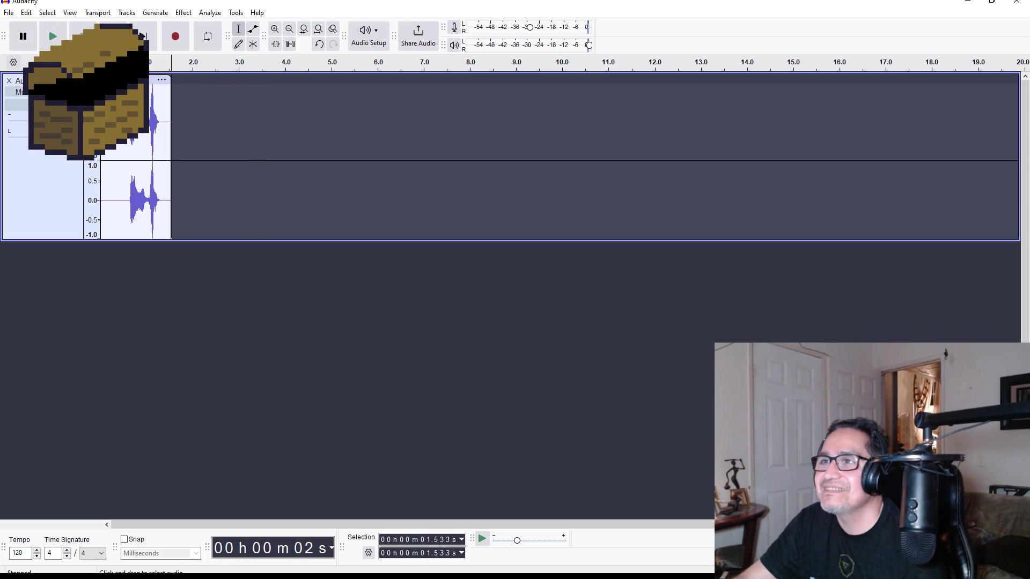
pyautogui.moveTo(123, 199); pyautogui.dragTo(100, 198)
pyautogui.press('Delete')
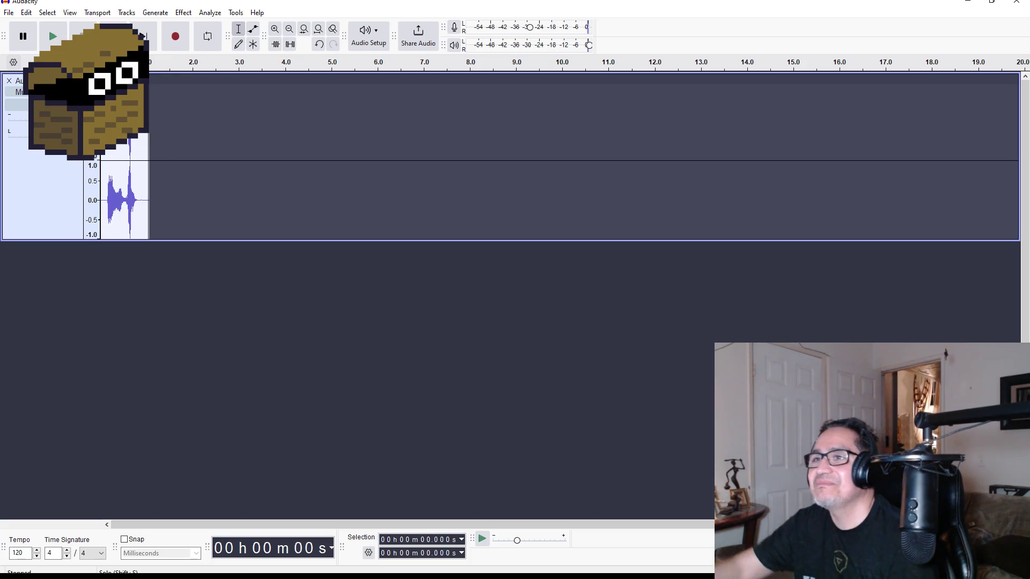
# Step: Play back the trimmed clip and open the Effect menu
pyautogui.click(57, 37)
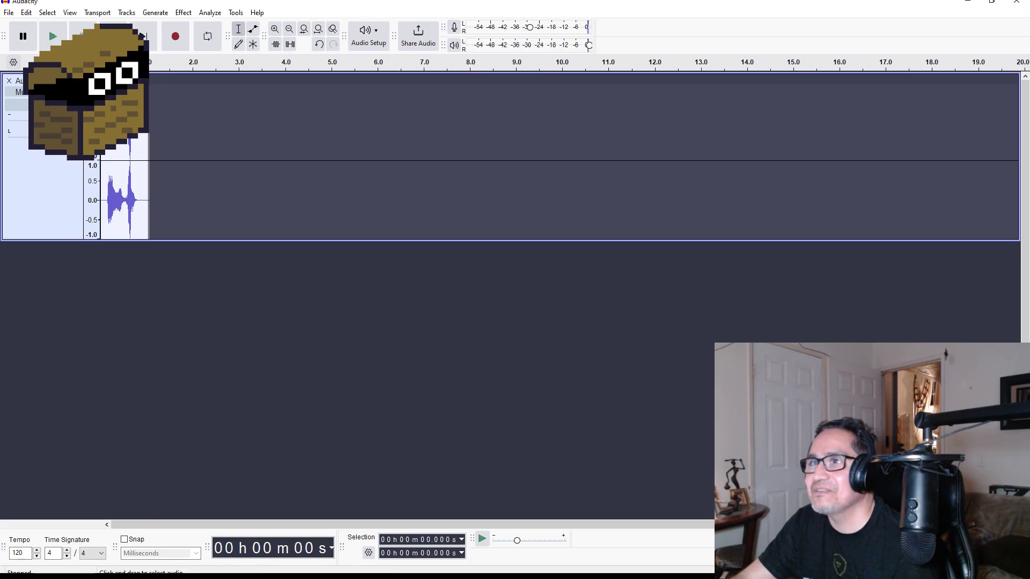
pyautogui.moveTo(146, 107)
pyautogui.mouseDown()
pyautogui.moveTo(191, 109)
pyautogui.moveTo(100, 107)
pyautogui.mouseUp()
pyautogui.press('Left')
pyautogui.click(186, 15)
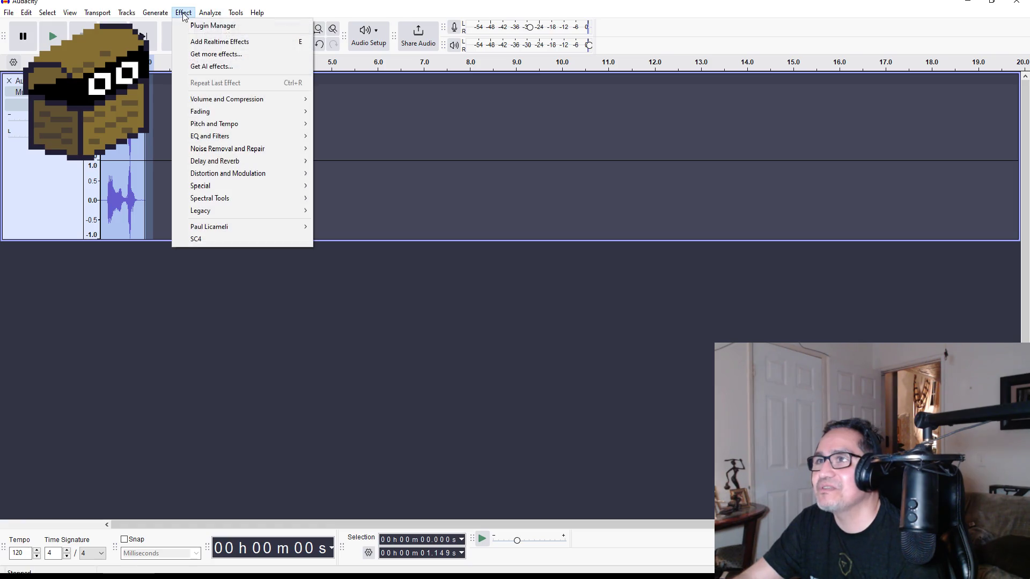
# Step: In Change Pitch, try target notes F, F#/Gb and G, previewing G
pyautogui.moveTo(230, 124)
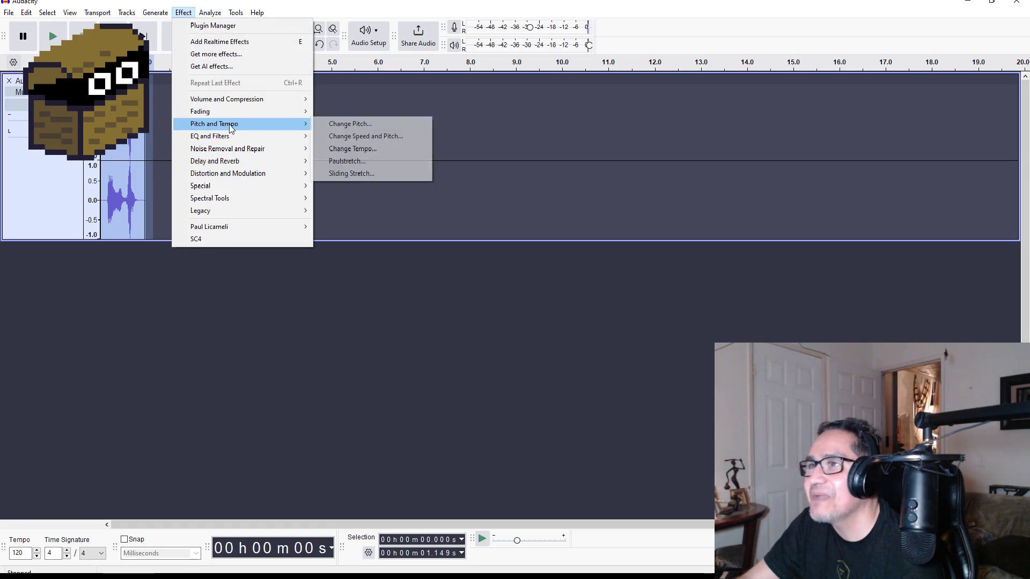
pyautogui.click(376, 119)
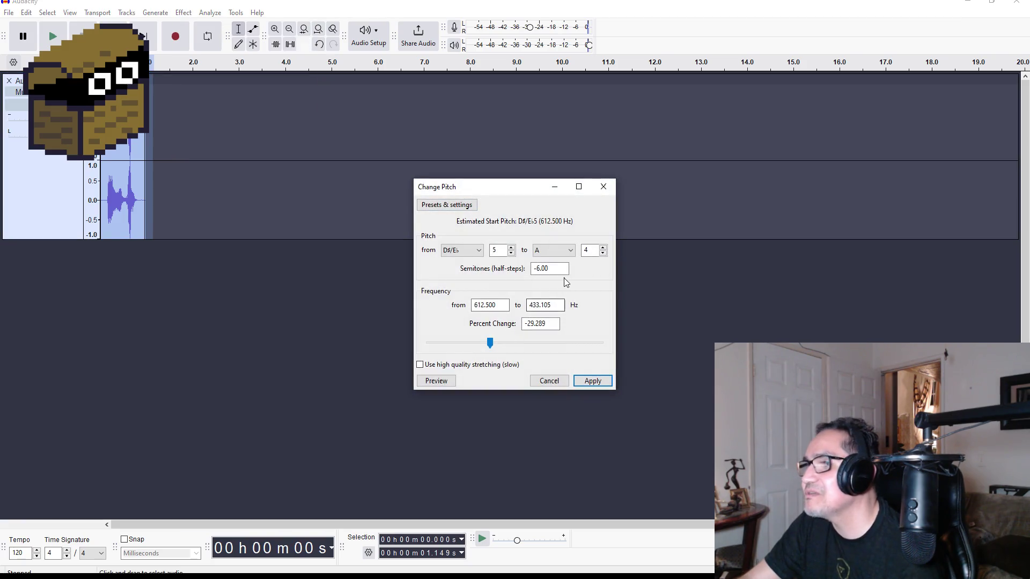
pyautogui.click(571, 251)
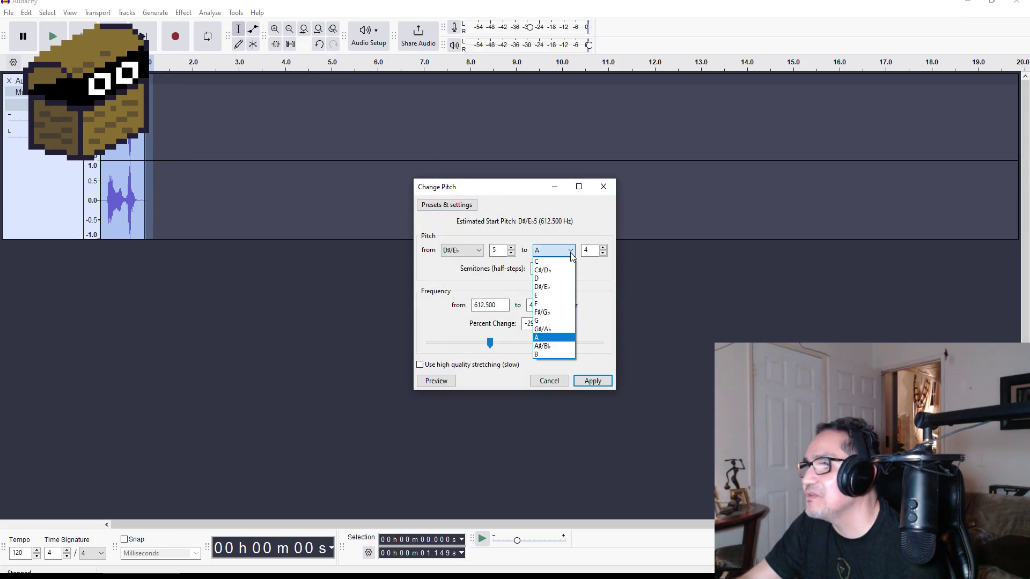
pyautogui.click(553, 306)
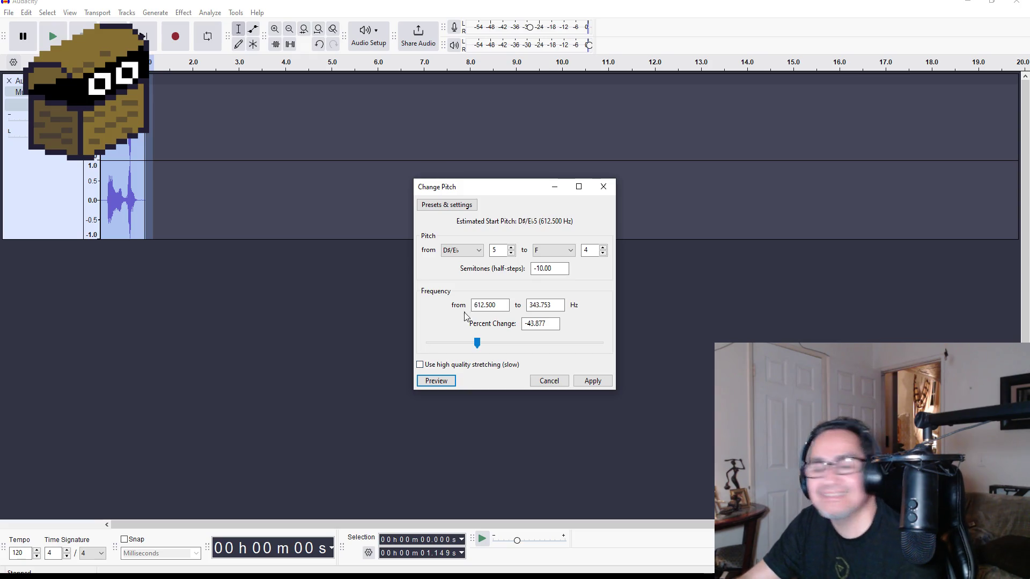
pyautogui.click(571, 250)
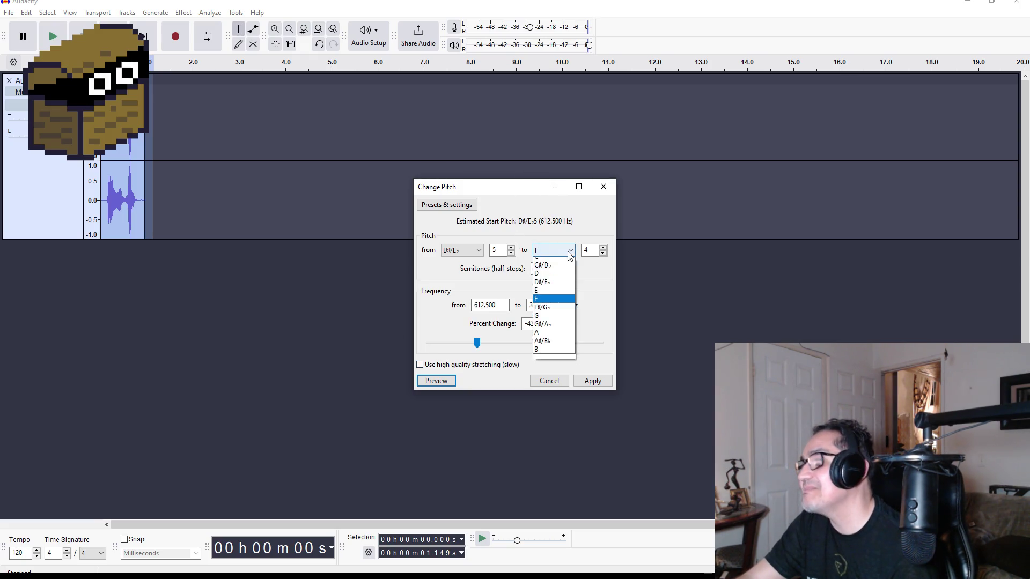
pyautogui.click(557, 318)
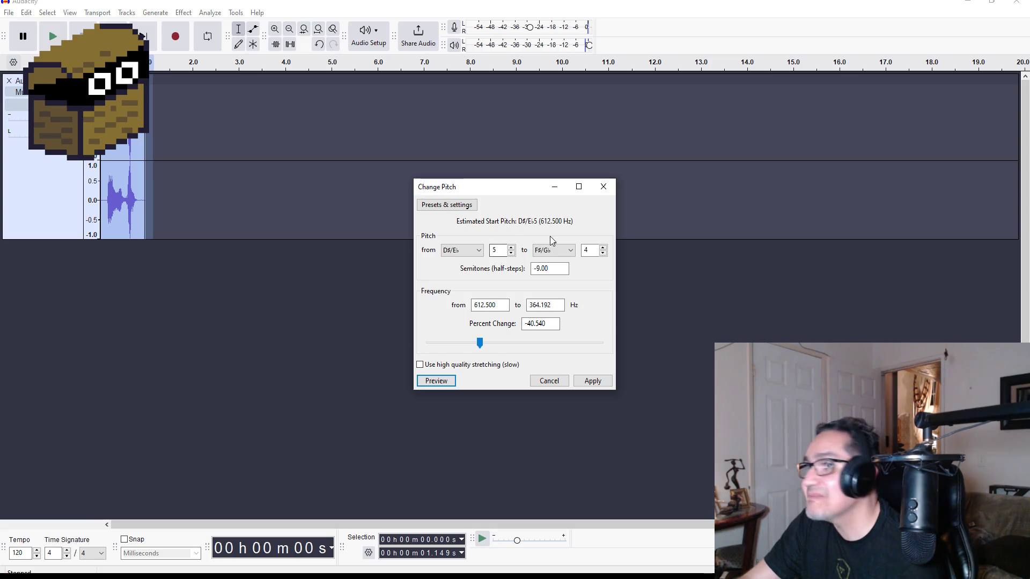
pyautogui.click(564, 251)
pyautogui.click(555, 322)
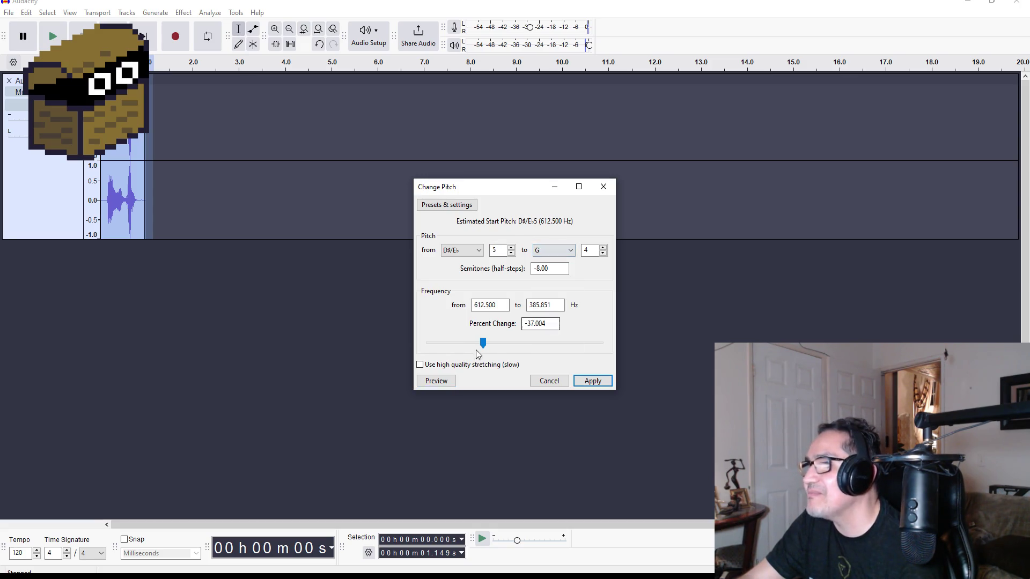
pyautogui.click(449, 382)
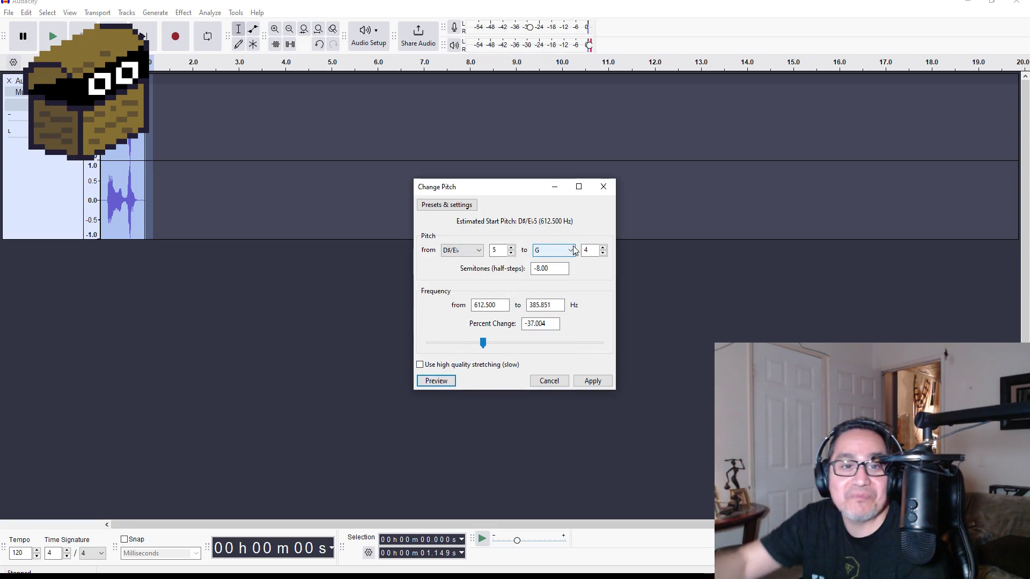
# Step: Set the target note to A and preview the lowered clip twice
pyautogui.click(552, 250)
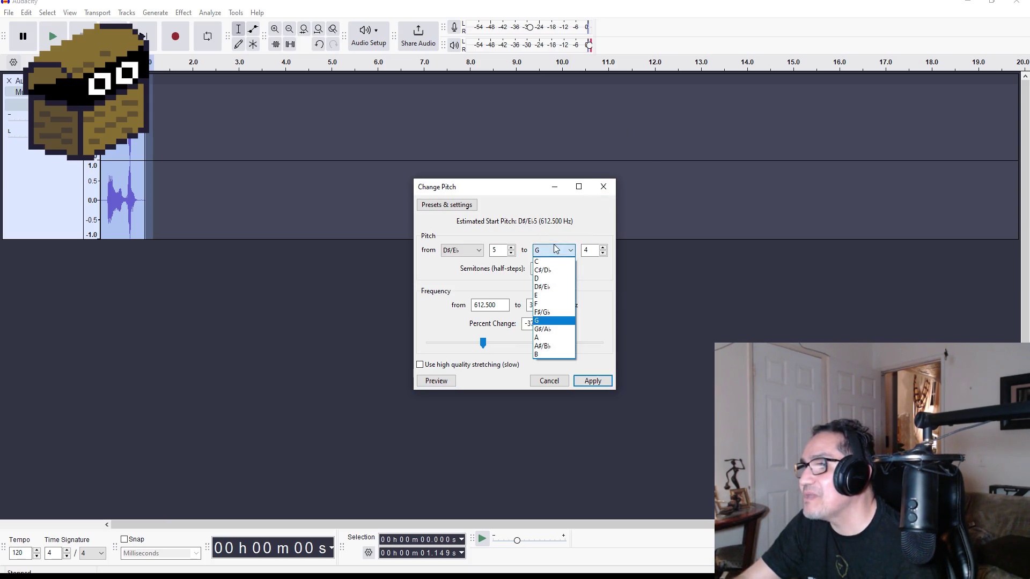
pyautogui.click(555, 338)
pyautogui.click(436, 380)
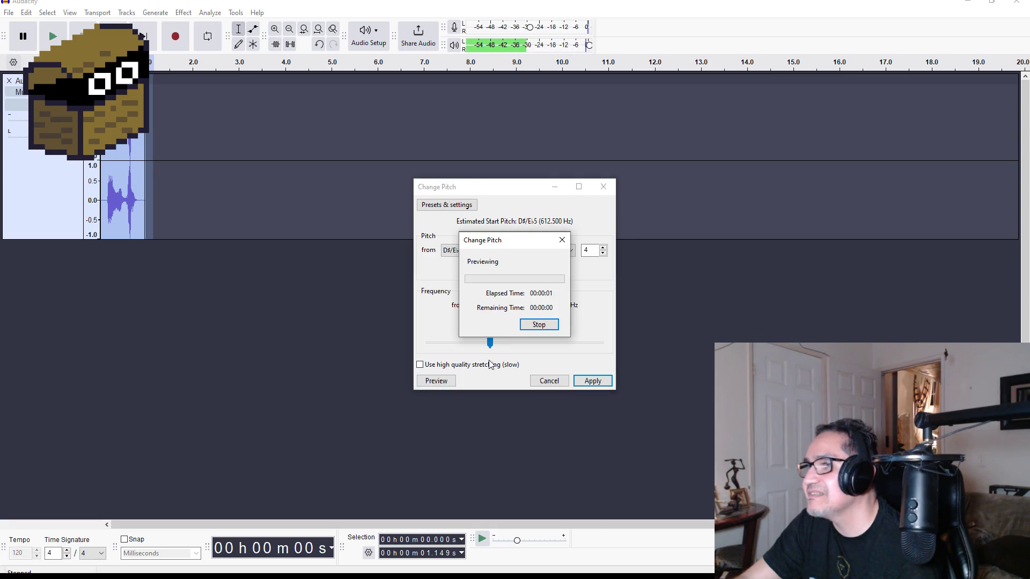
pyautogui.click(436, 382)
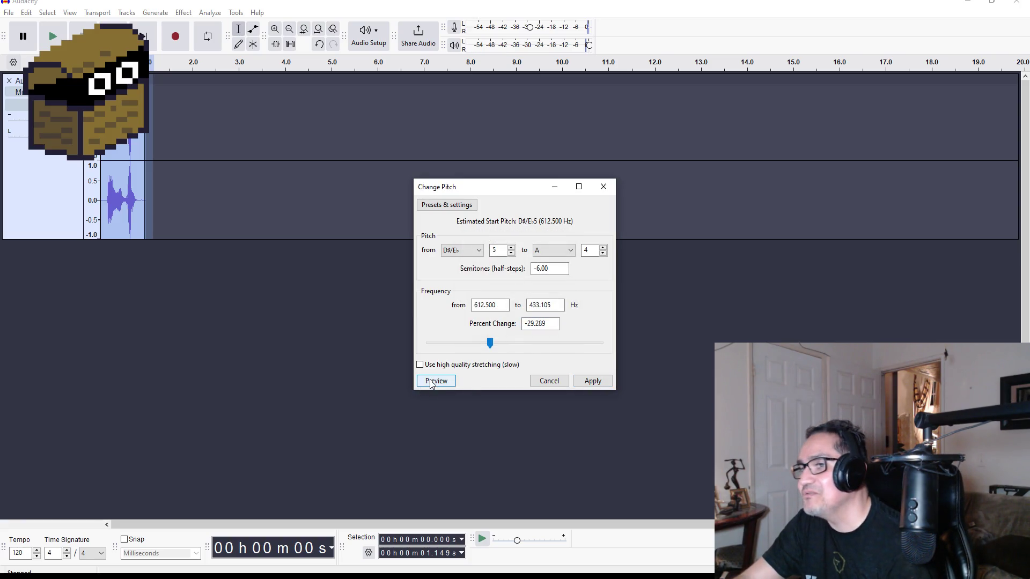
pyautogui.click(432, 383)
# Step: Preview A#/Bb, apply the 5-semitone drop, and deselect the clip
pyautogui.click(572, 250)
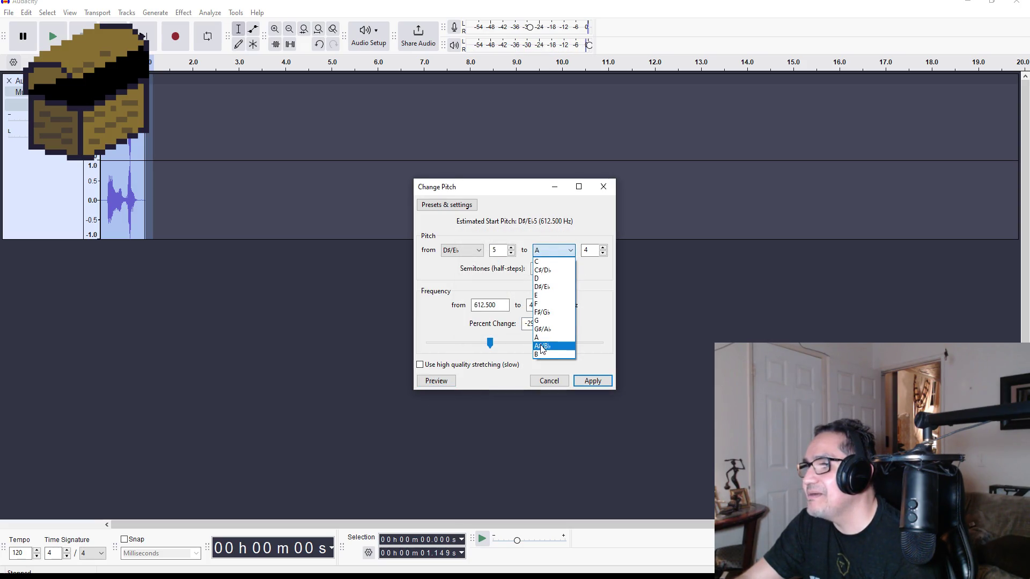
pyautogui.click(542, 347)
pyautogui.click(447, 383)
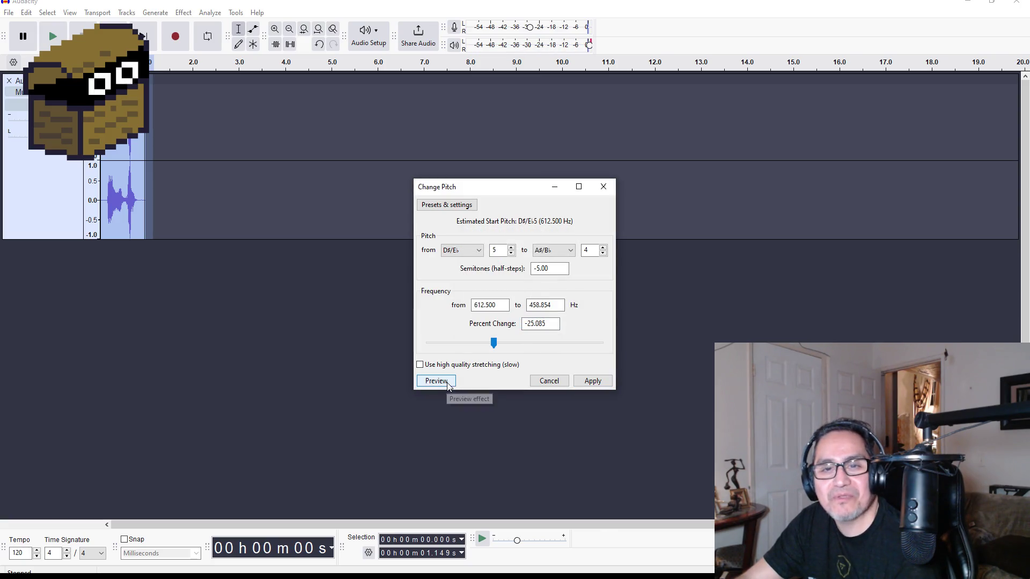
pyautogui.click(594, 381)
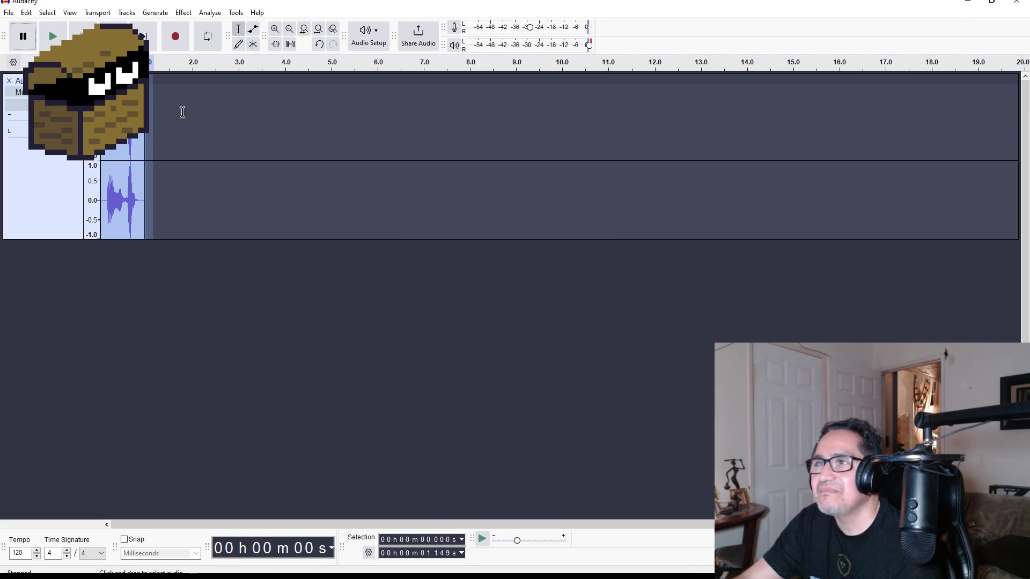
pyautogui.click(170, 93)
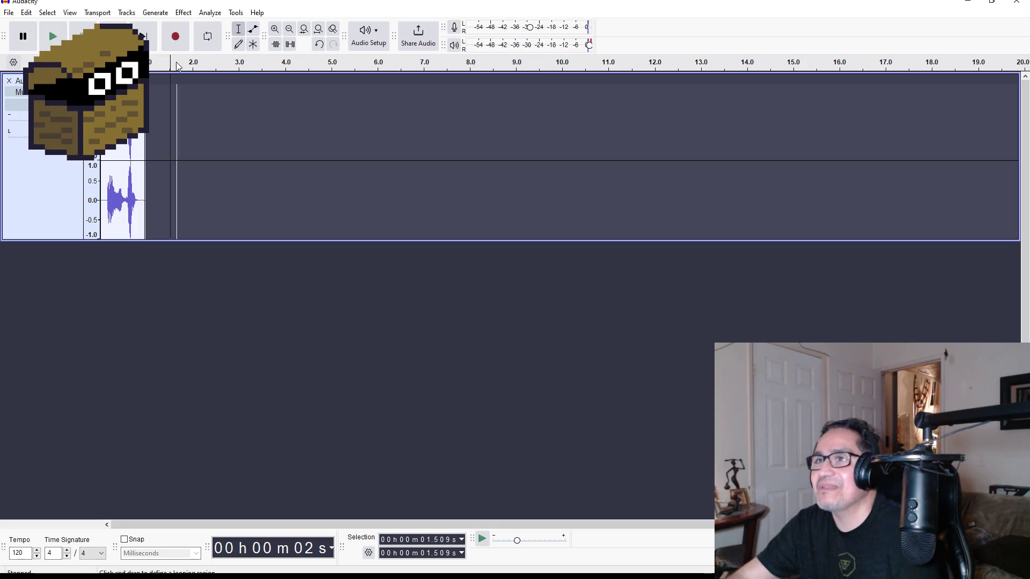
pyautogui.click(112, 36)
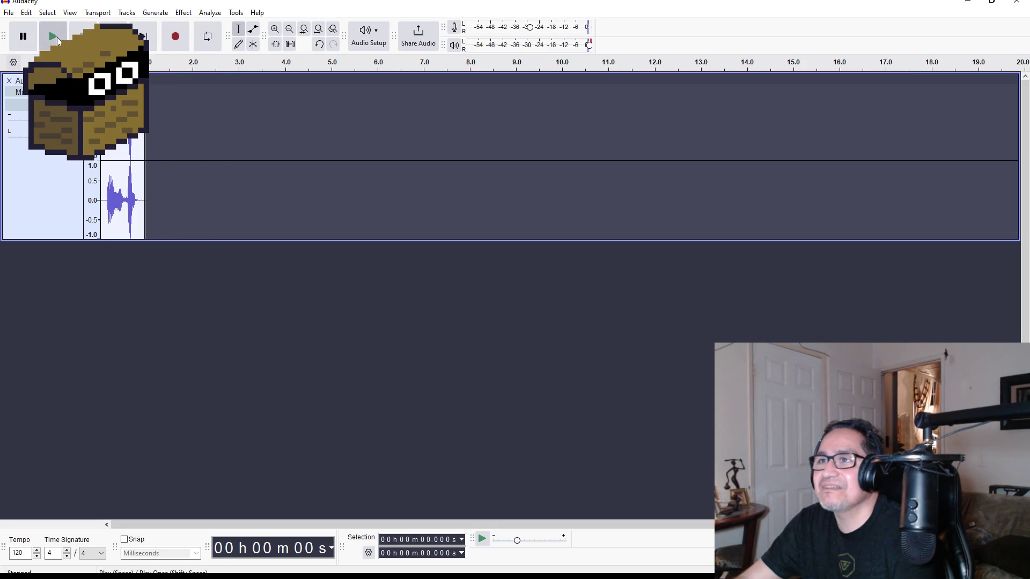
pyautogui.click(54, 37)
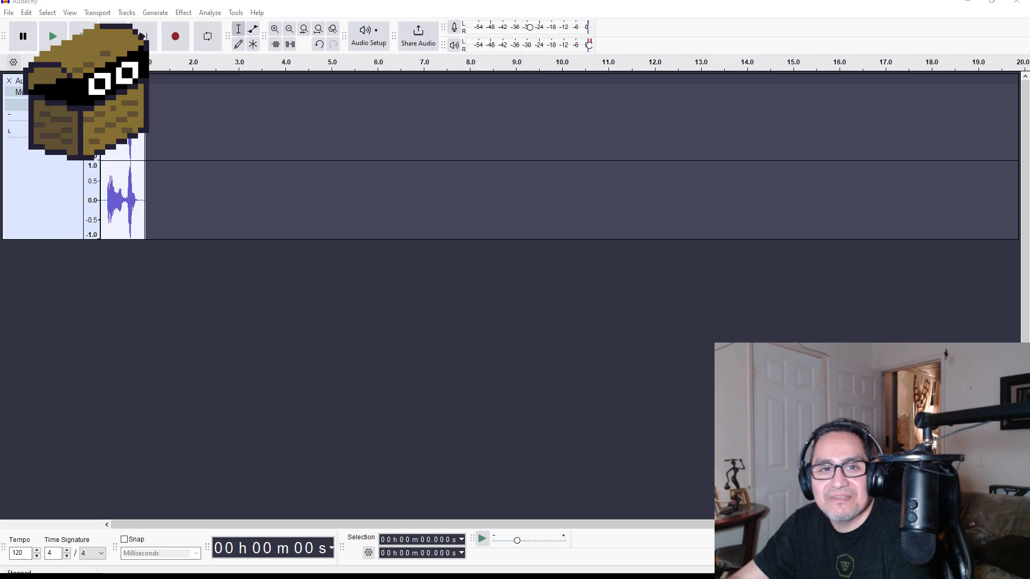
pyautogui.hotkey('alt', 'Tab')
# Step: Maximize the browser and watch the skeleton shield video and the Meme VS Original Short
pyautogui.moveTo(376, 127)
pyautogui.mouseDown()
pyautogui.moveTo(665, 126)
pyautogui.moveTo(300, 14)
pyautogui.mouseUp()
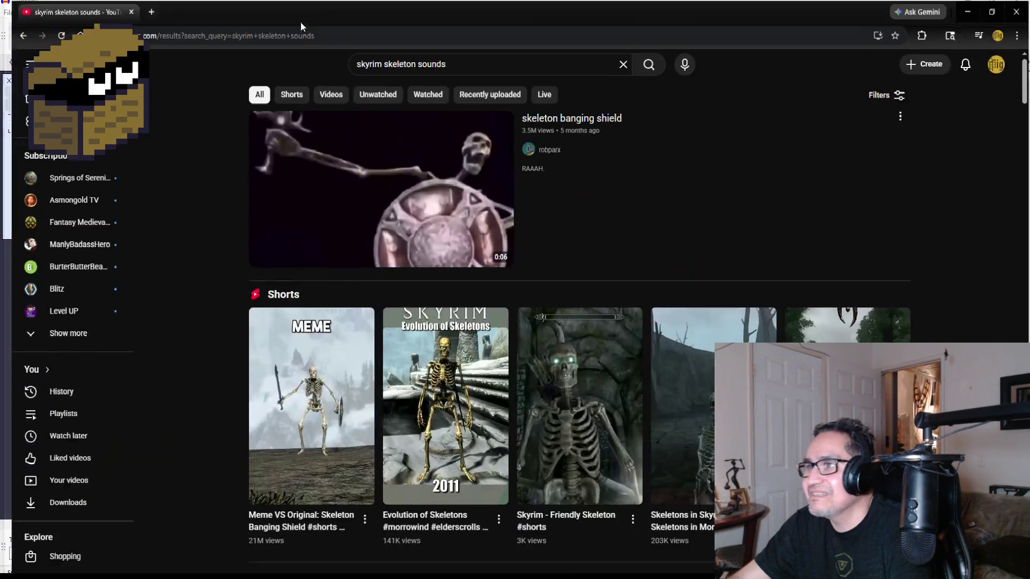
pyautogui.click(356, 172)
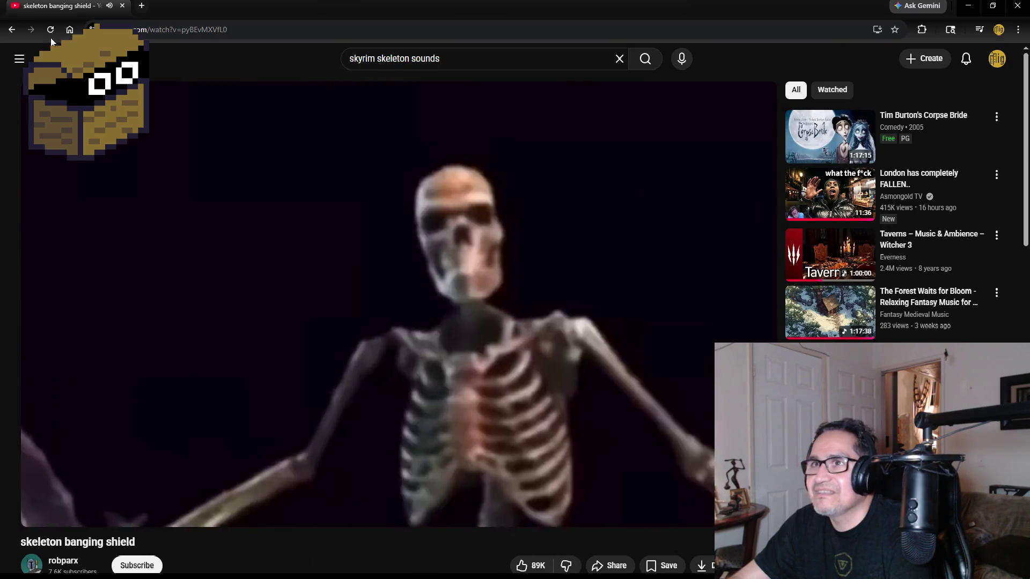
pyautogui.click(8, 32)
pyautogui.scroll(-2, 303, 370)
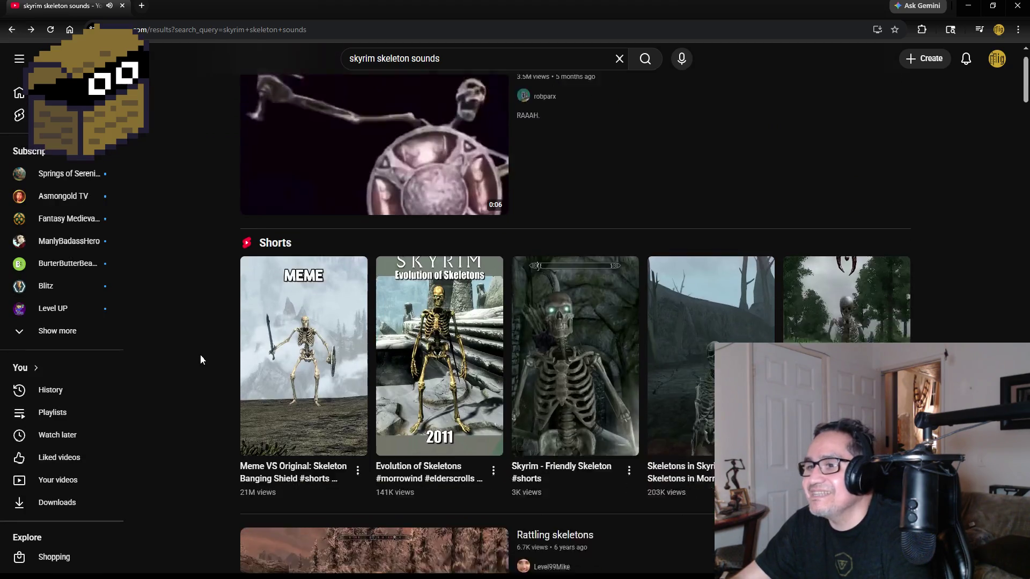
pyautogui.click(303, 370)
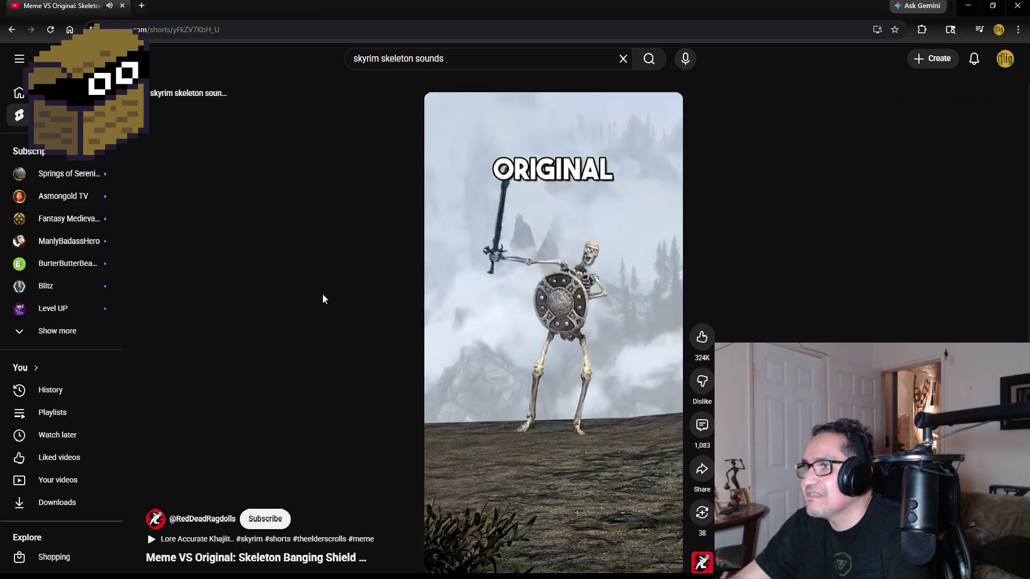
pyautogui.moveTo(463, 324)
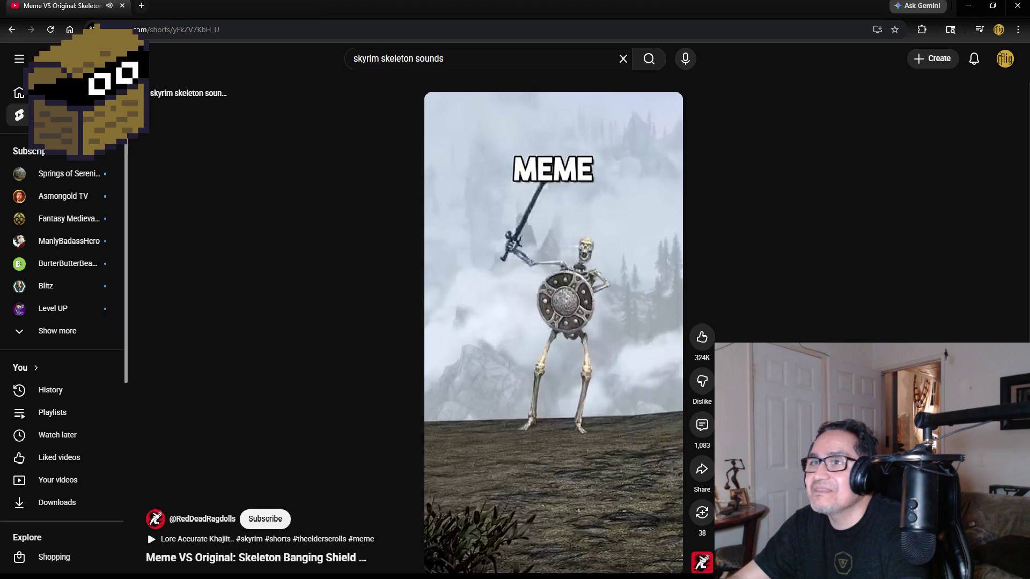
pyautogui.click(185, 94)
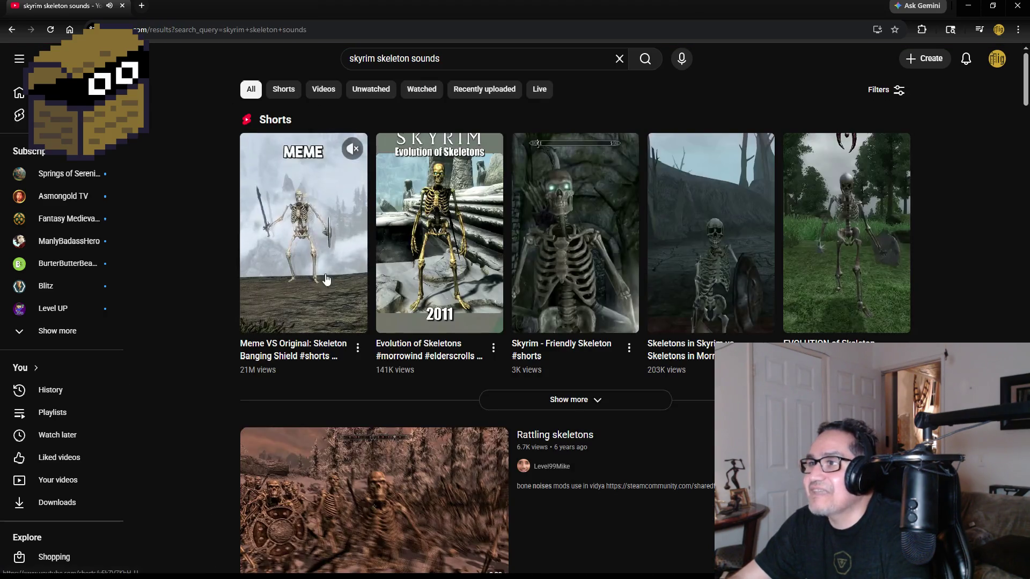
# Step: Play the Evolution of Skeletons Short, pause it, and close the browser
pyautogui.click(451, 221)
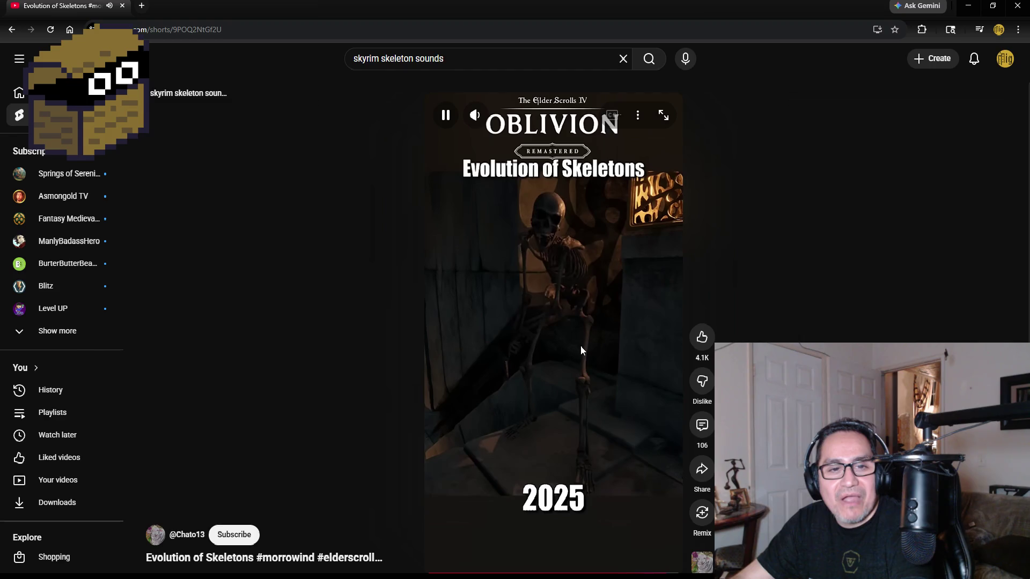
pyautogui.click(551, 313)
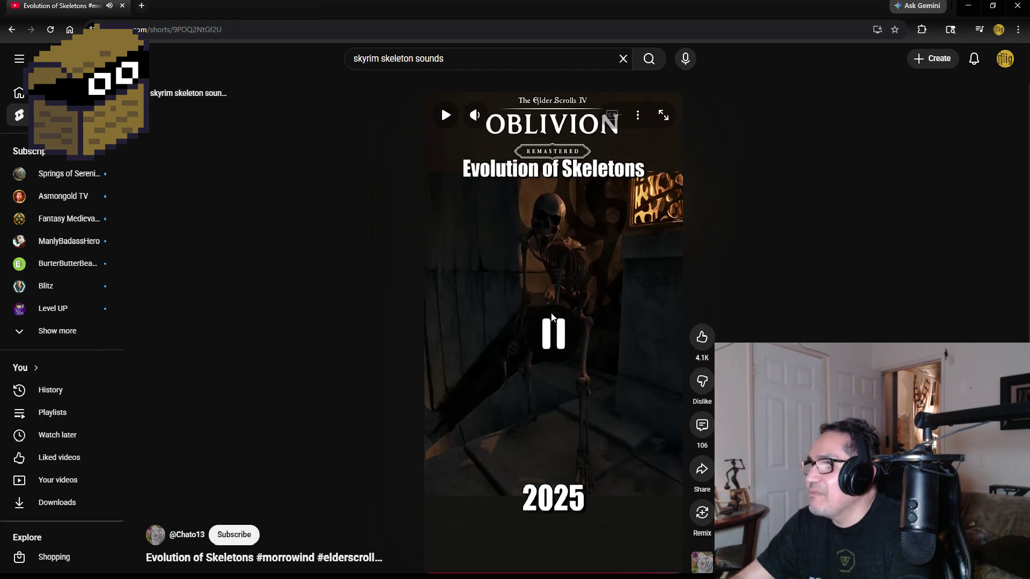
pyautogui.click(123, 6)
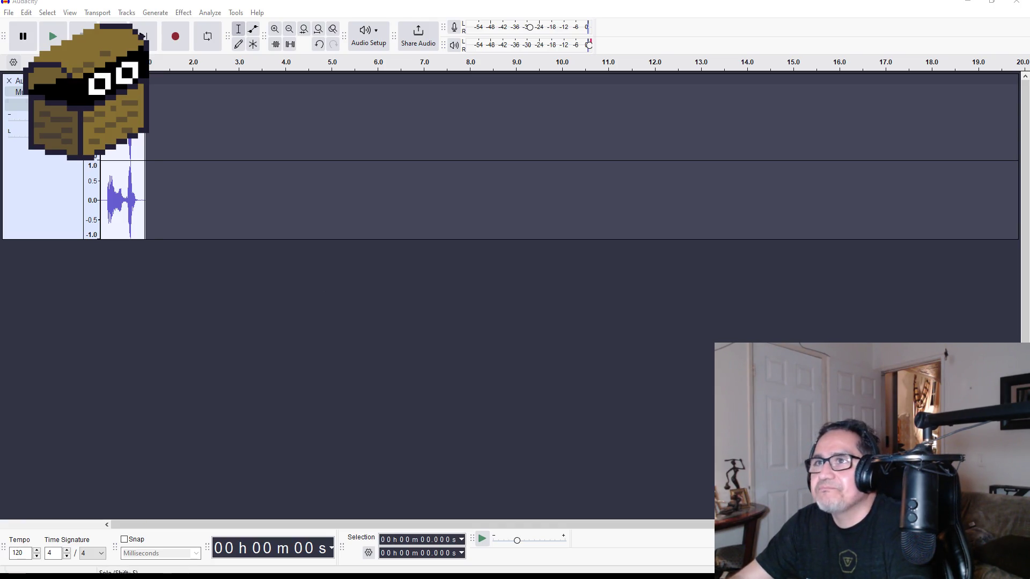
# Step: Export the pitched clip as 'roar', a 44100 Hz stereo WAV, into Dward Dungeon Crawler
pyautogui.click(9, 13)
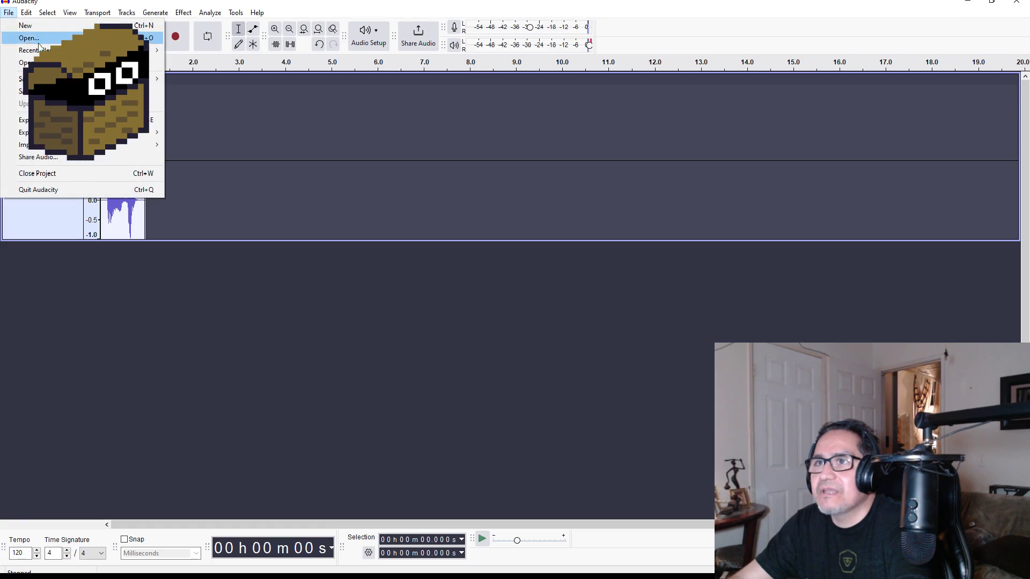
pyautogui.click(80, 120)
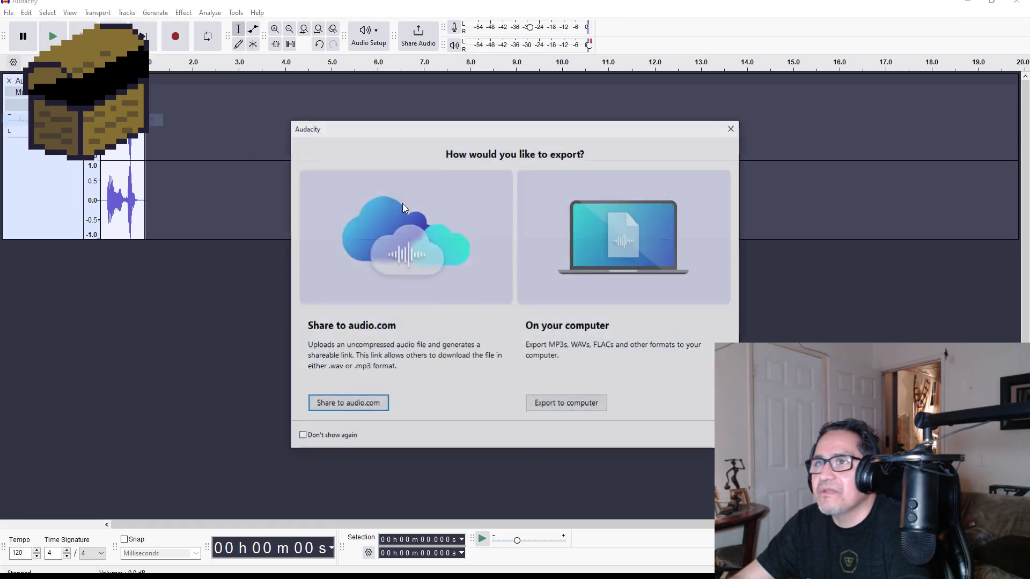
pyautogui.click(567, 403)
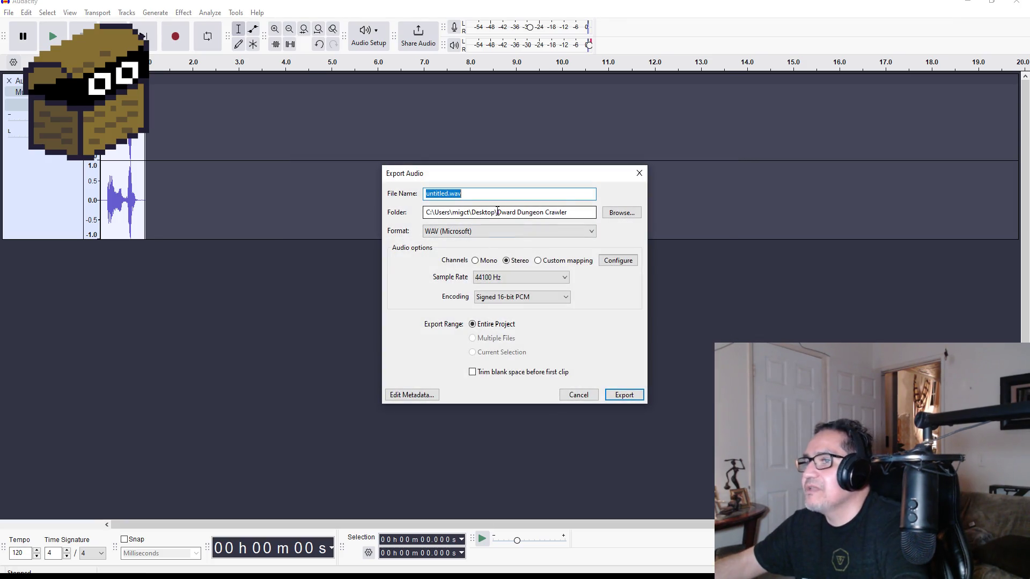
pyautogui.write('R')
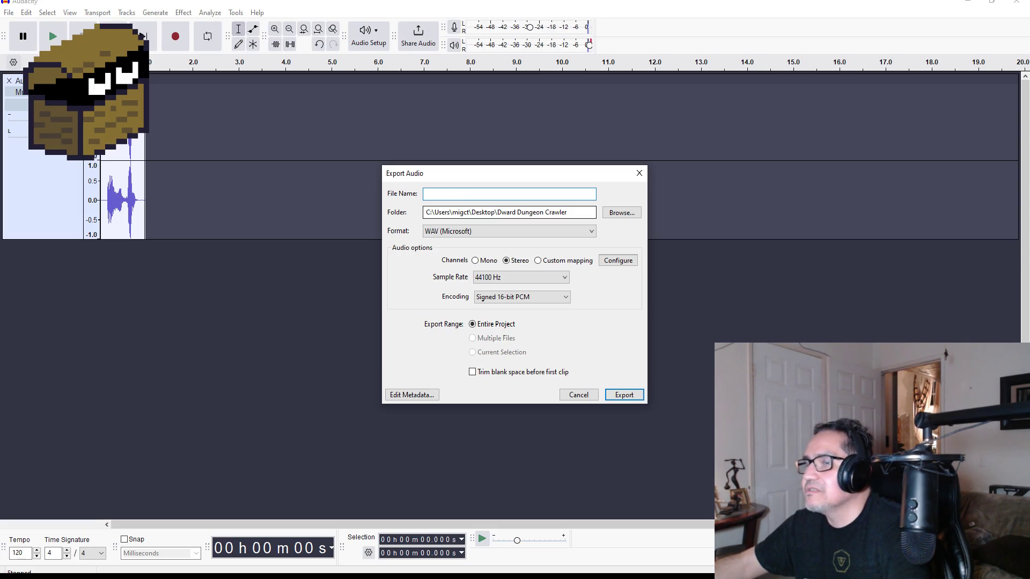
pyautogui.write('n')
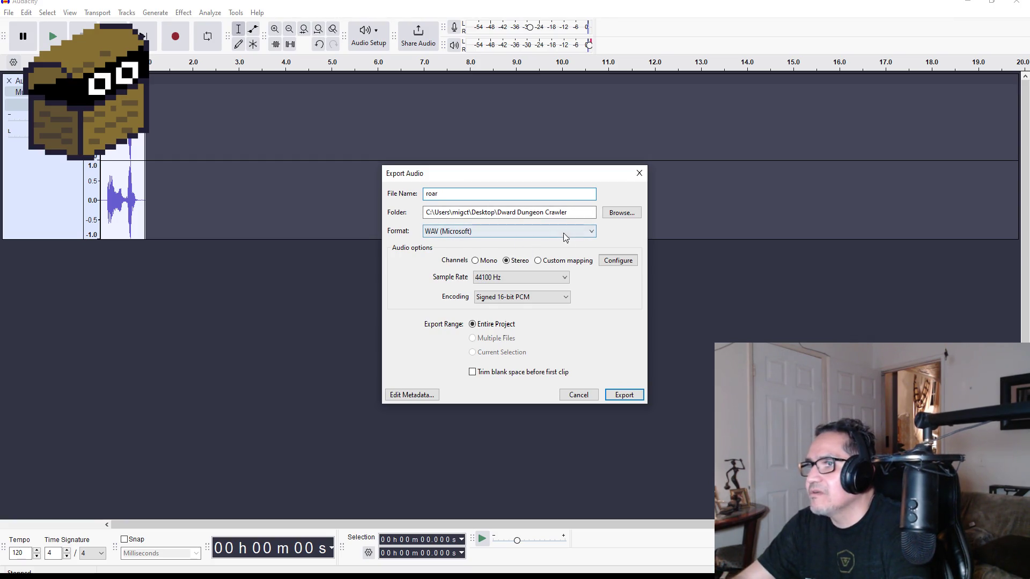
pyautogui.click(622, 395)
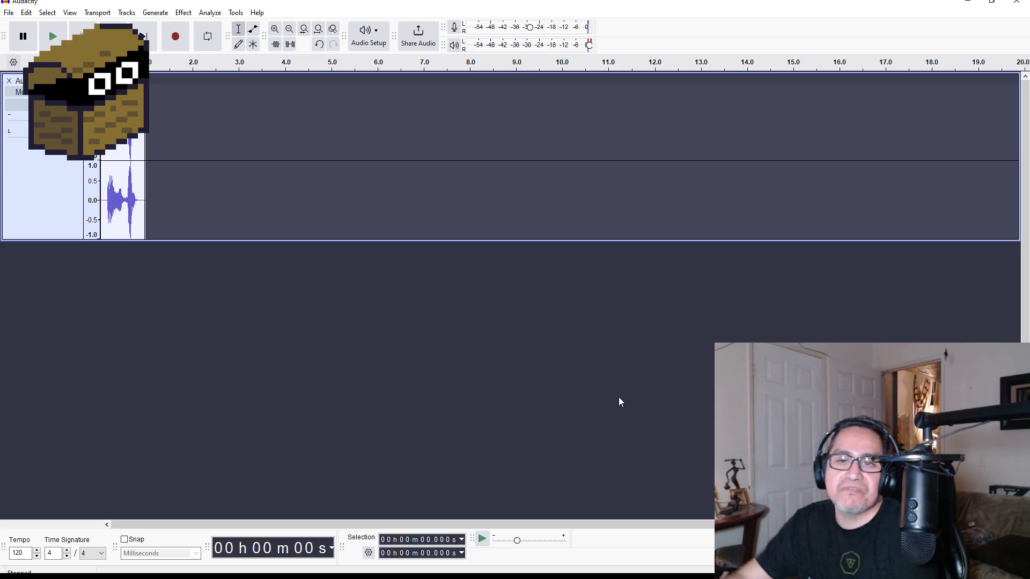
# Step: Close Audacity without saving and open Desktop > Dward Dungeon Crawler in File Explorer
pyautogui.click(1011, 4)
pyautogui.click(537, 289)
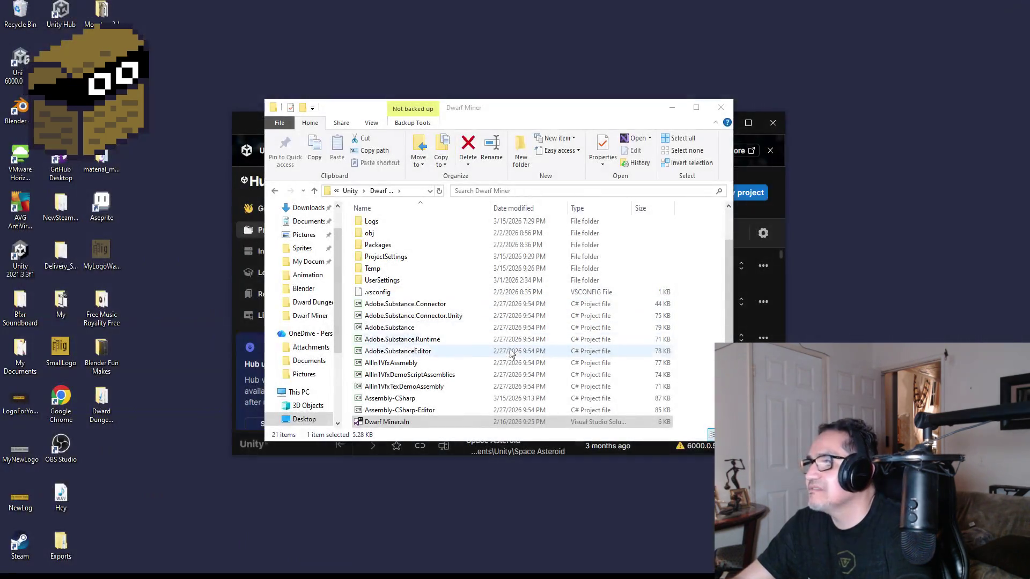
pyautogui.scroll(2, 301, 236)
pyautogui.click(303, 230)
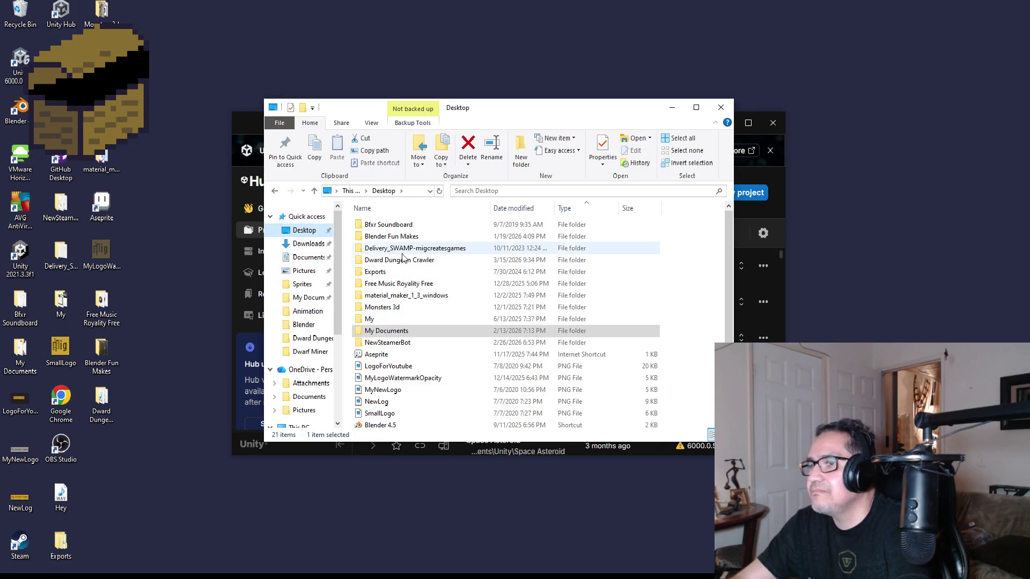
pyautogui.click(399, 260)
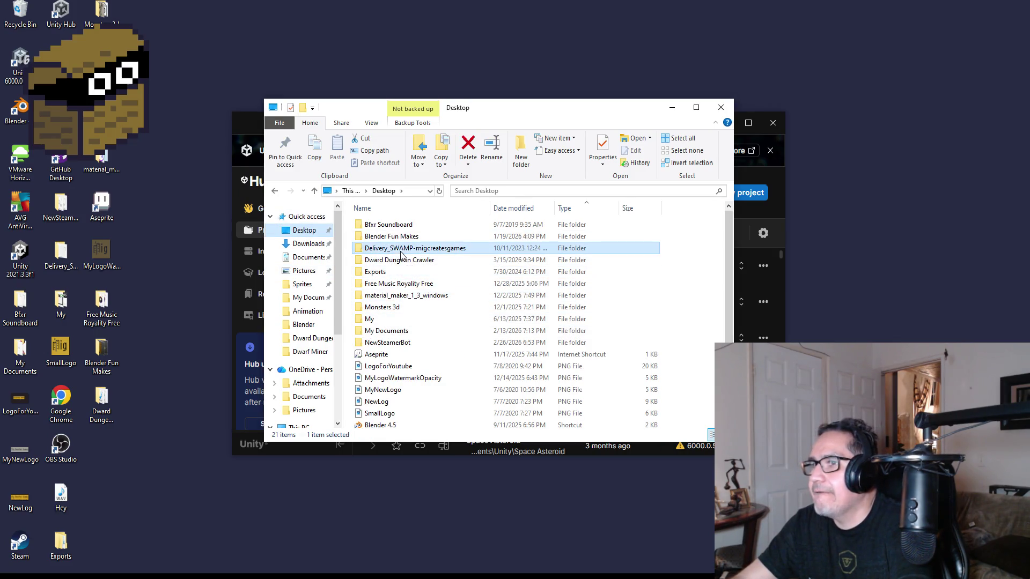
pyautogui.doubleClick(400, 259)
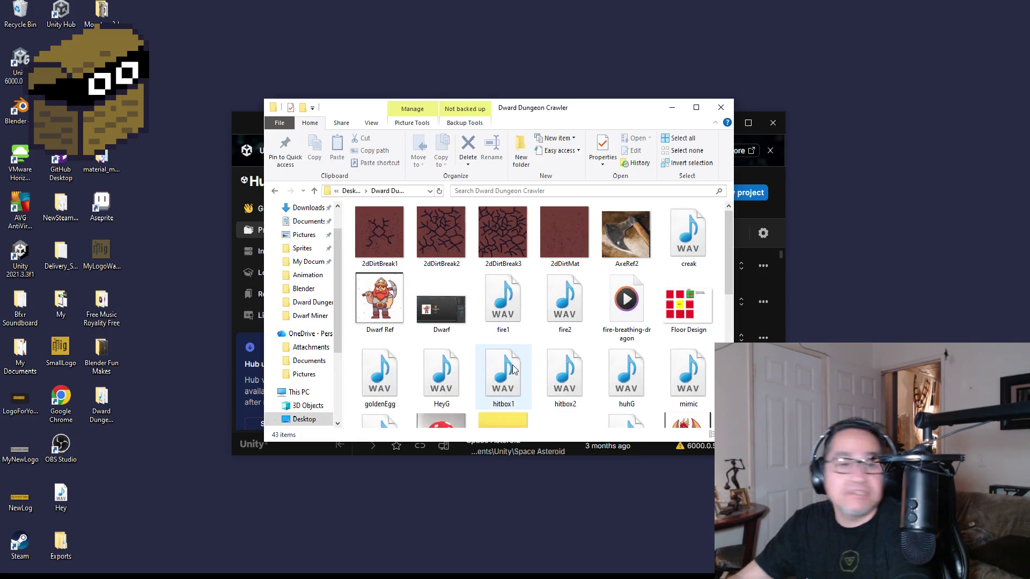
# Step: Select roar.wav in the folder, then switch back to Unity
pyautogui.click(565, 301)
pyautogui.scroll(-2, 571, 373)
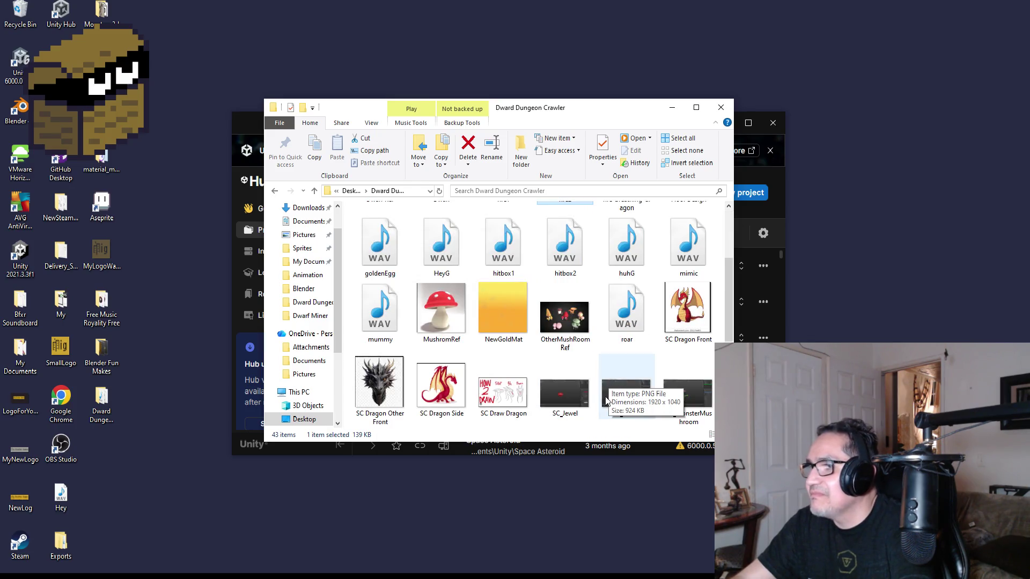
pyautogui.click(627, 311)
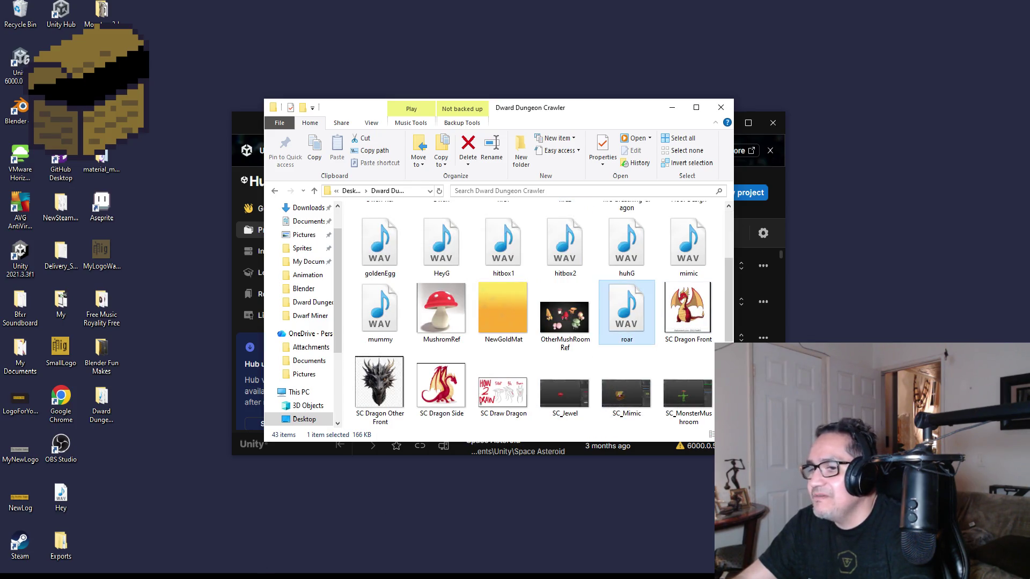
pyautogui.hotkey('alt', 'Tab')
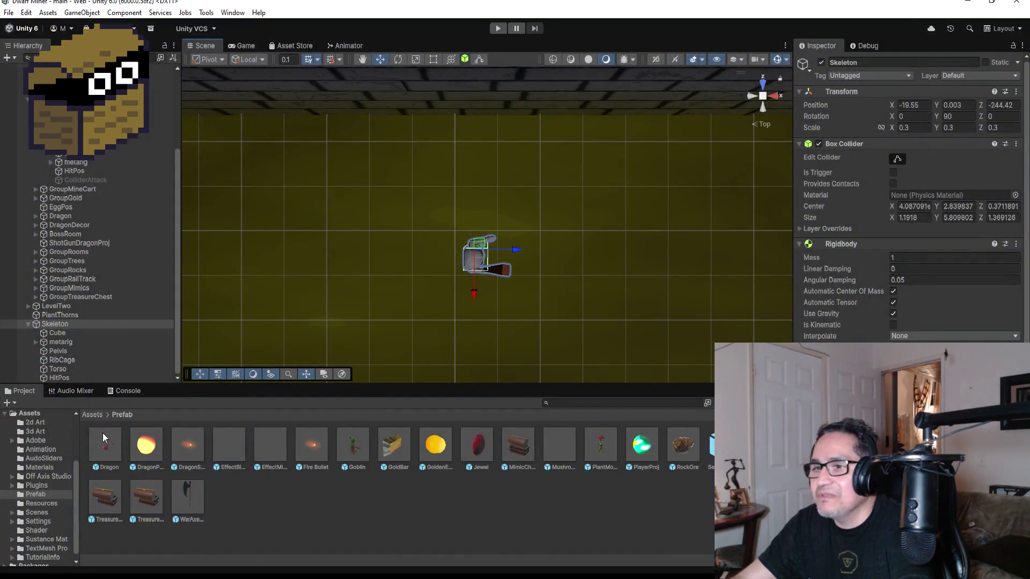
# Step: Drag roar.wav from File Explorer into Assets/Resources and select the imported clip
pyautogui.click(95, 415)
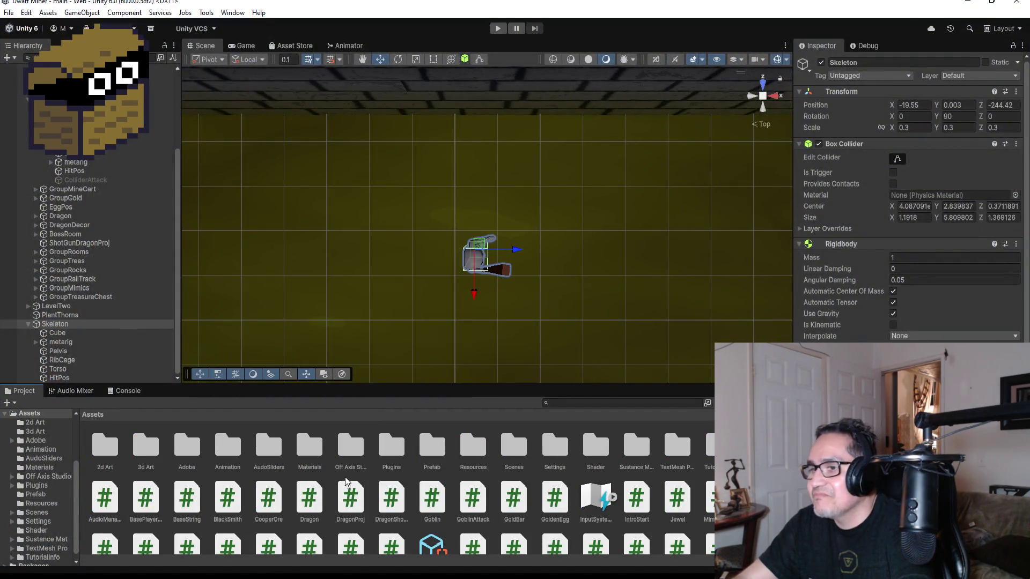
pyautogui.doubleClick(473, 447)
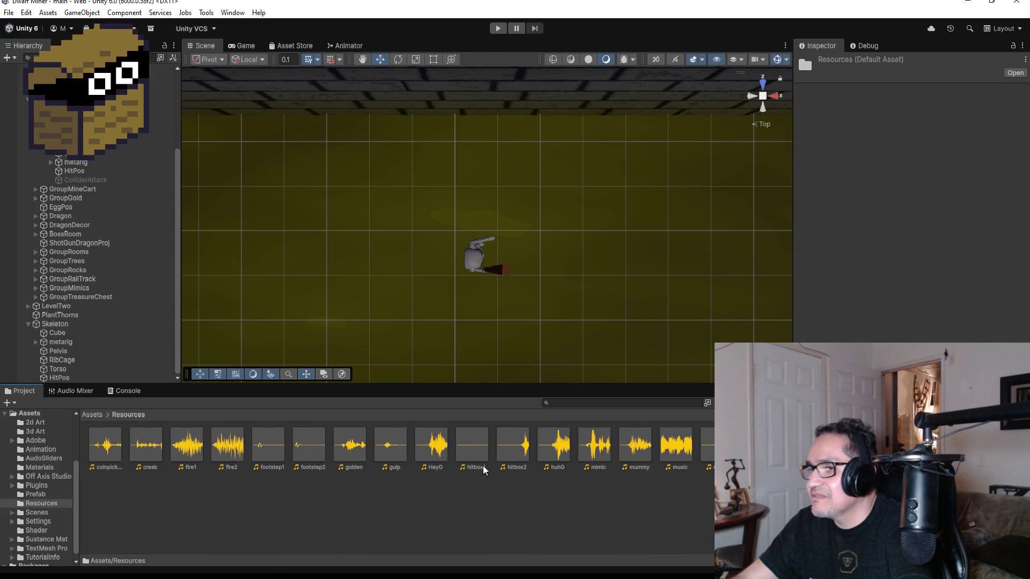
pyautogui.hotkey('alt', 'Tab')
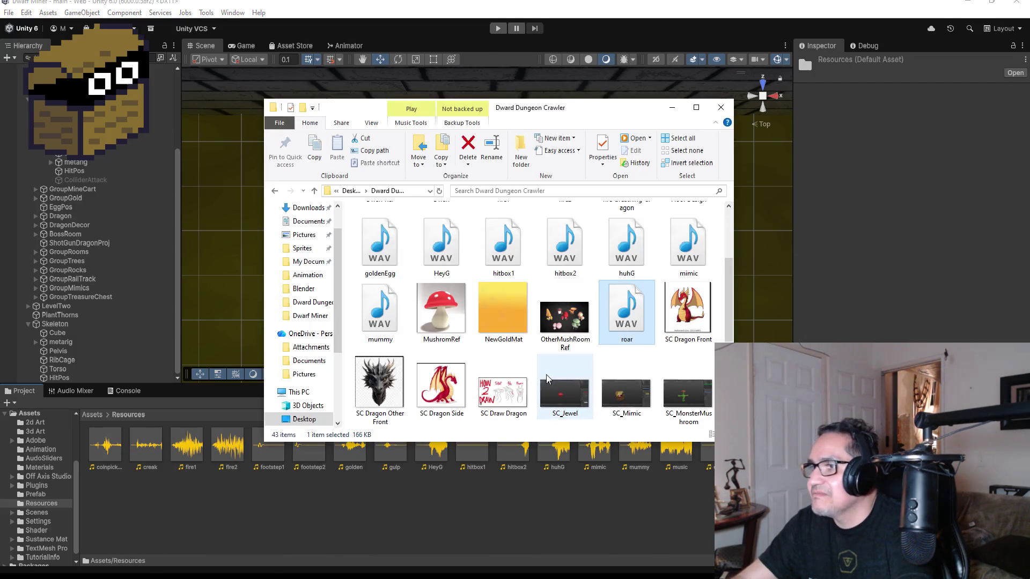
pyautogui.moveTo(626, 311)
pyautogui.mouseDown()
pyautogui.moveTo(445, 434)
pyautogui.moveTo(256, 514)
pyautogui.mouseUp()
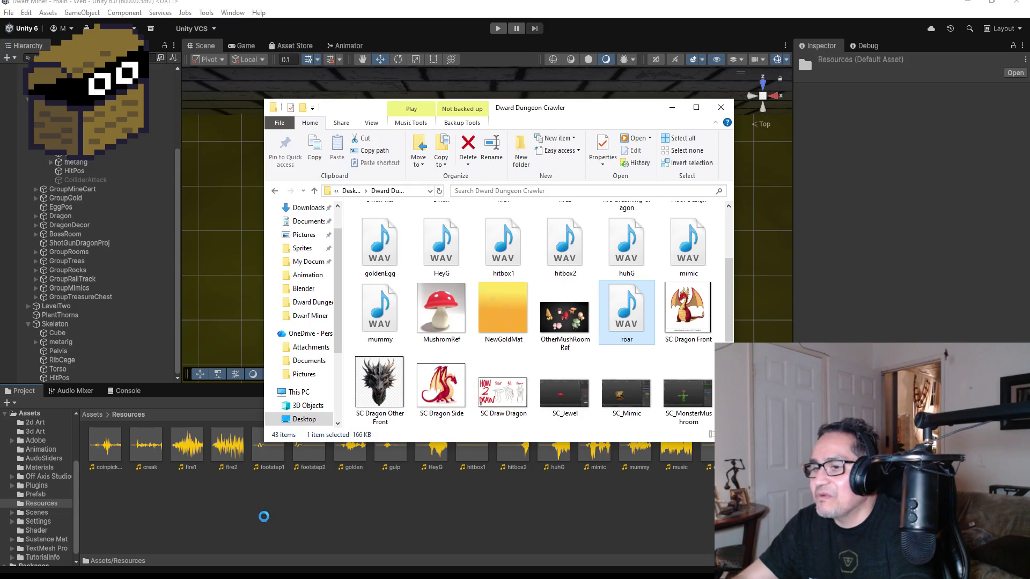
pyautogui.click(323, 518)
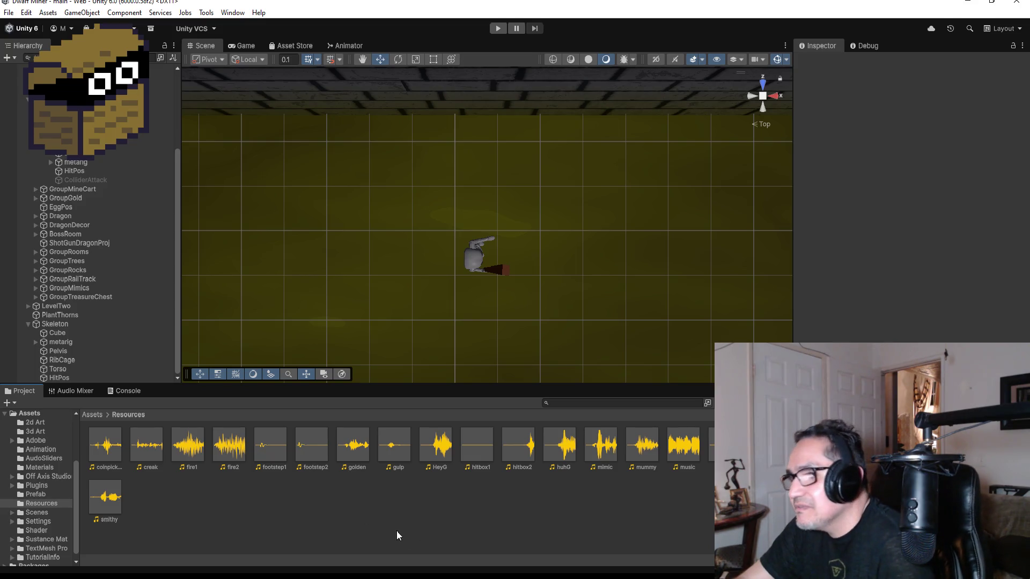
pyautogui.click(725, 445)
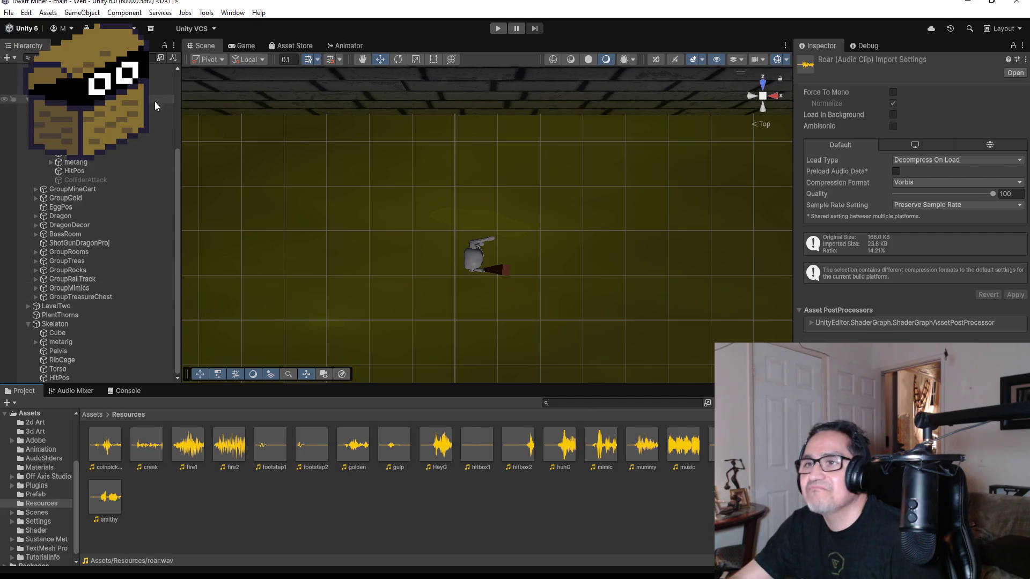
pyautogui.scroll(4, 125, 185)
pyautogui.click(25, 213)
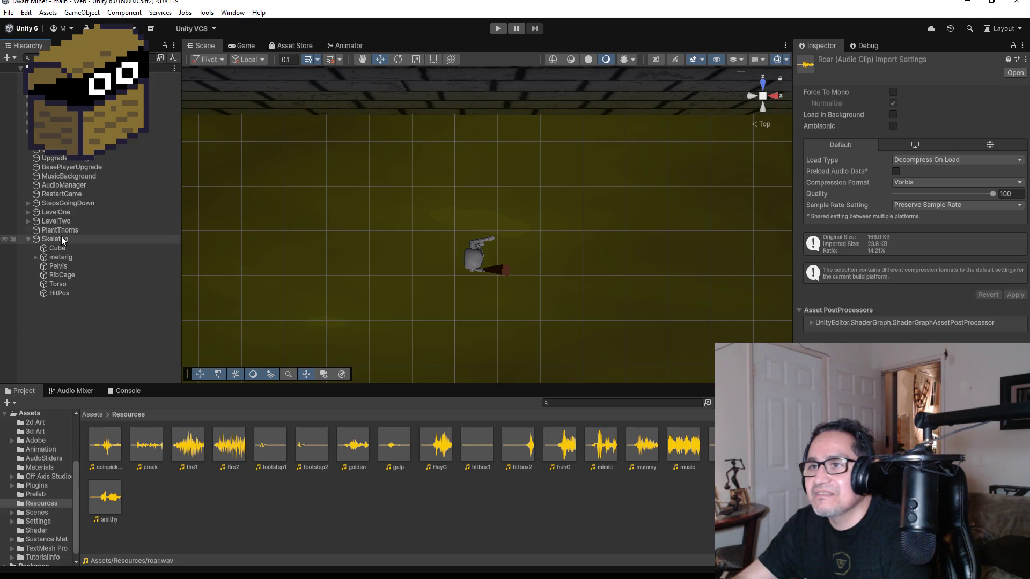
# Step: Give the Skeleton's Audio Source clip roar, Output SFX (MasterAudio), and volume 0.6
pyautogui.click(59, 239)
pyautogui.scroll(-3, 821, 336)
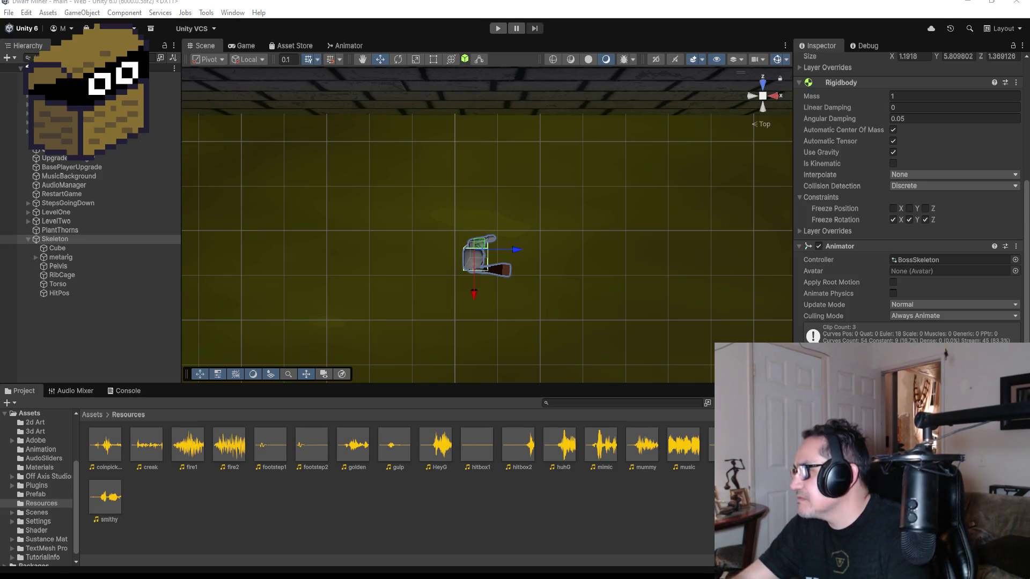
pyautogui.scroll(-1, 912, 197)
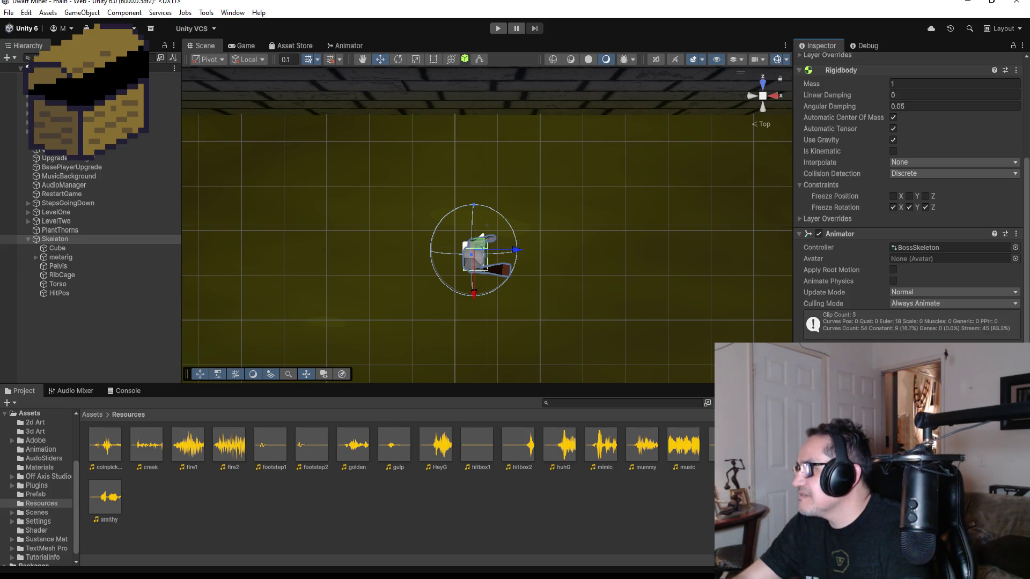
pyautogui.click(954, 370)
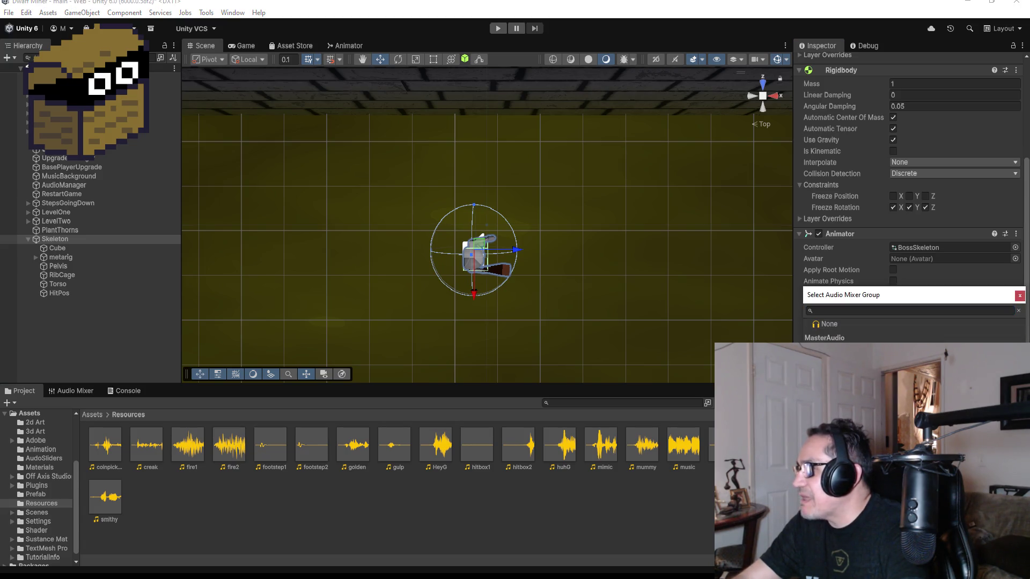
pyautogui.press('Escape')
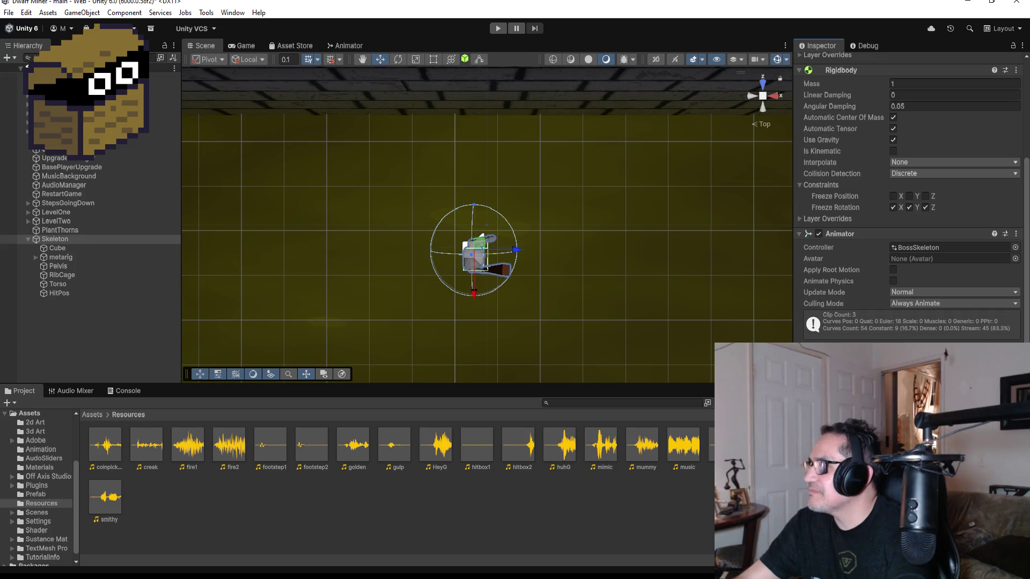
# Step: Uncomment the skullySFX AudioSource field in the Skeleton script
pyautogui.scroll(-5, 912, 215)
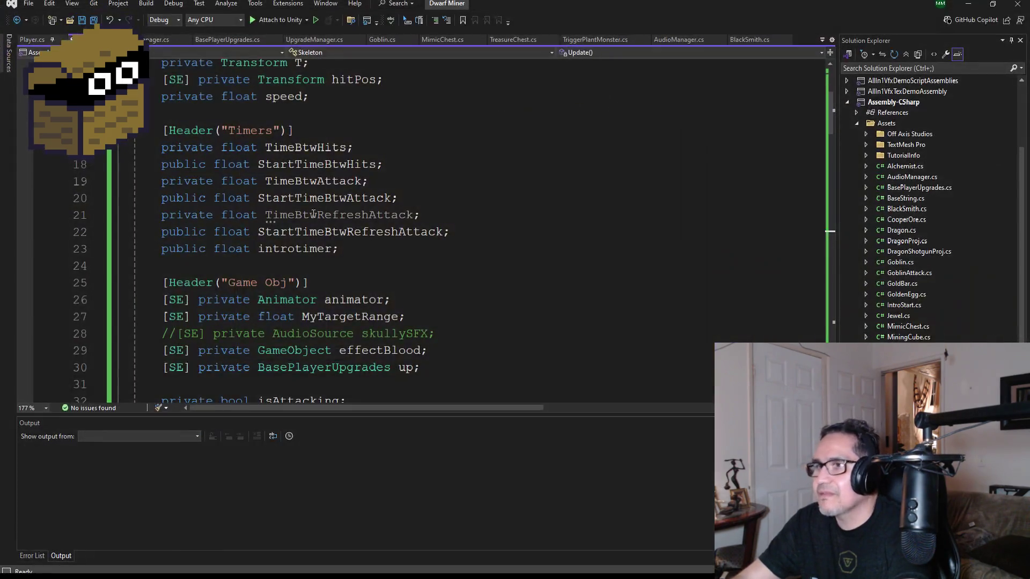
pyautogui.scroll(3, 336, 266)
pyautogui.scroll(-5, 336, 266)
pyautogui.scroll(-4, 336, 265)
pyautogui.scroll(2, 326, 217)
pyautogui.click(171, 183)
pyautogui.hotkey('ctrl', 'k')
pyautogui.hotkey('ctrl', 'u')
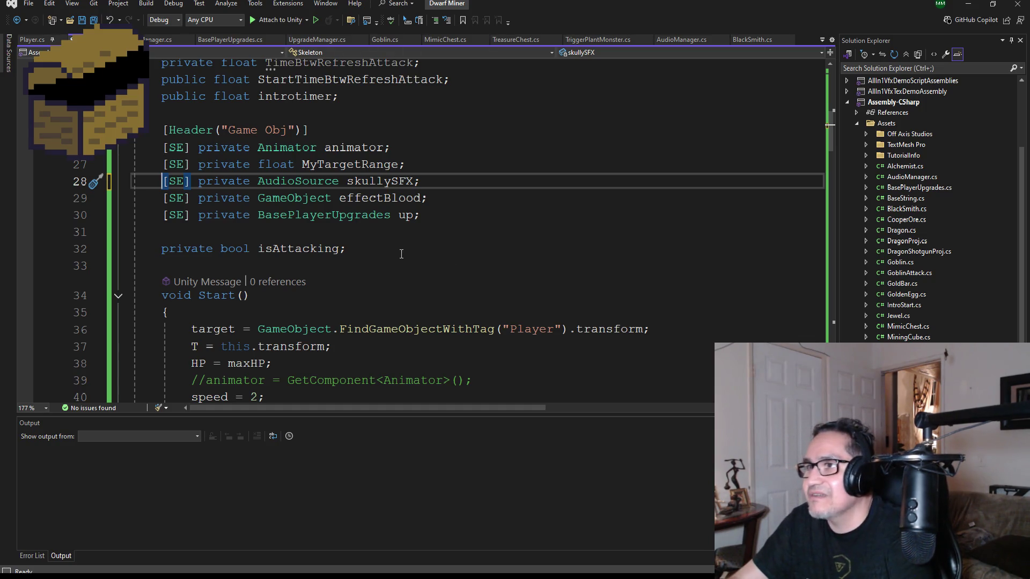
# Step: Find the goblinHey intro sound code and remove its block comment markers
pyautogui.scroll(2, 402, 254)
pyautogui.scroll(-4, 445, 269)
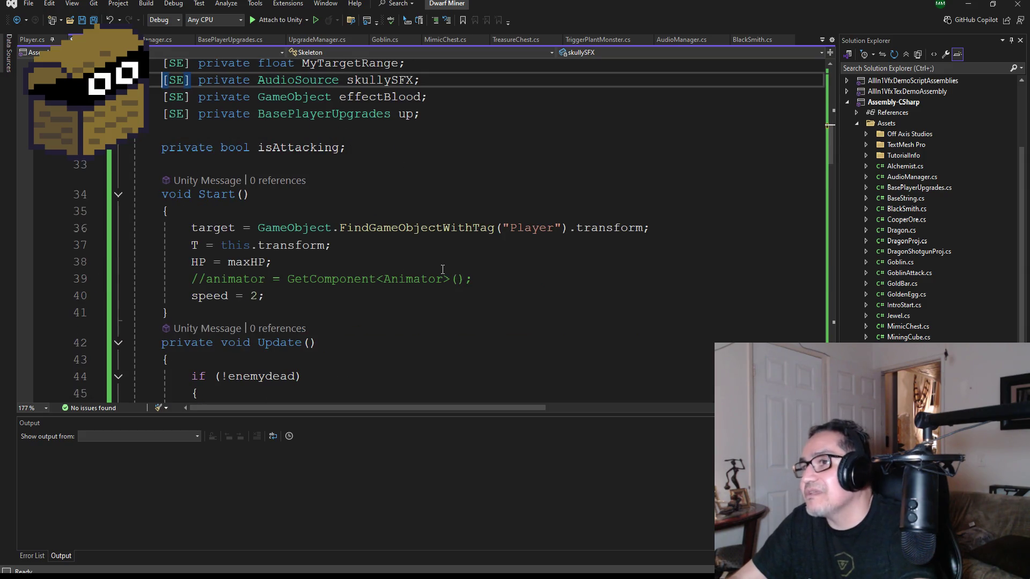
pyautogui.scroll(3, 445, 269)
pyautogui.scroll(2, 438, 282)
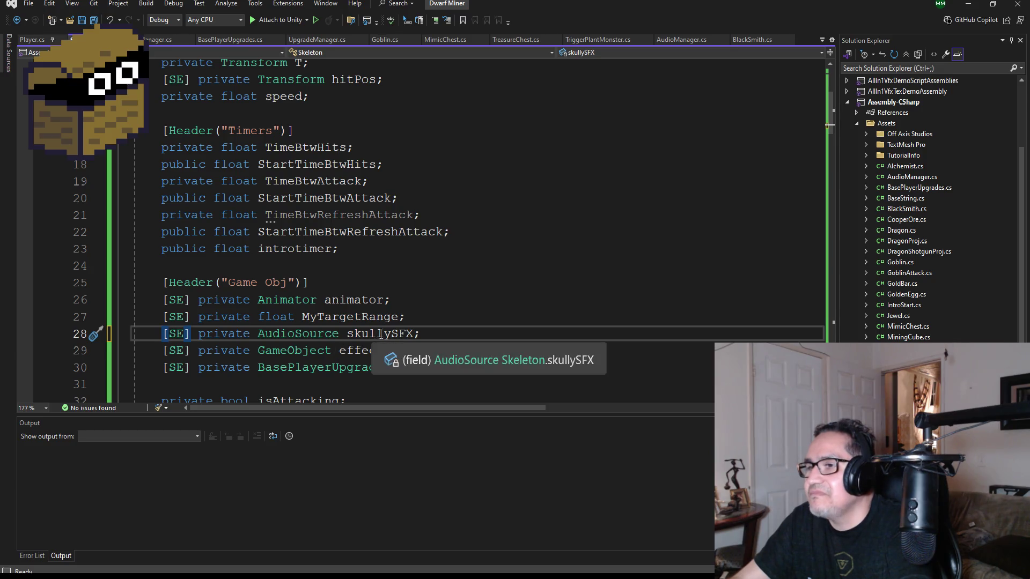
pyautogui.scroll(-3, 460, 329)
pyautogui.scroll(-3, 409, 279)
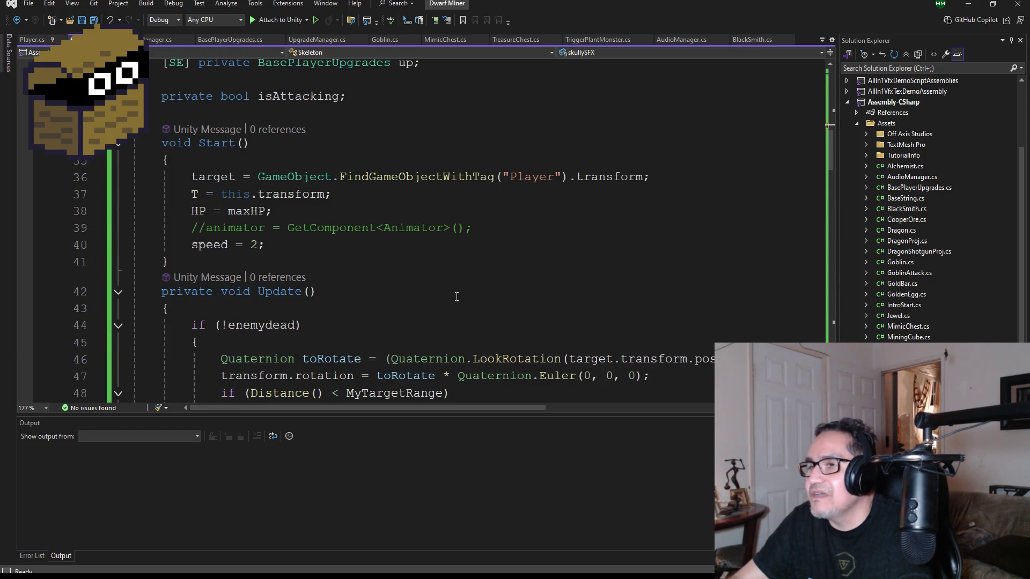
pyautogui.scroll(-3, 457, 297)
pyautogui.scroll(-5, 414, 294)
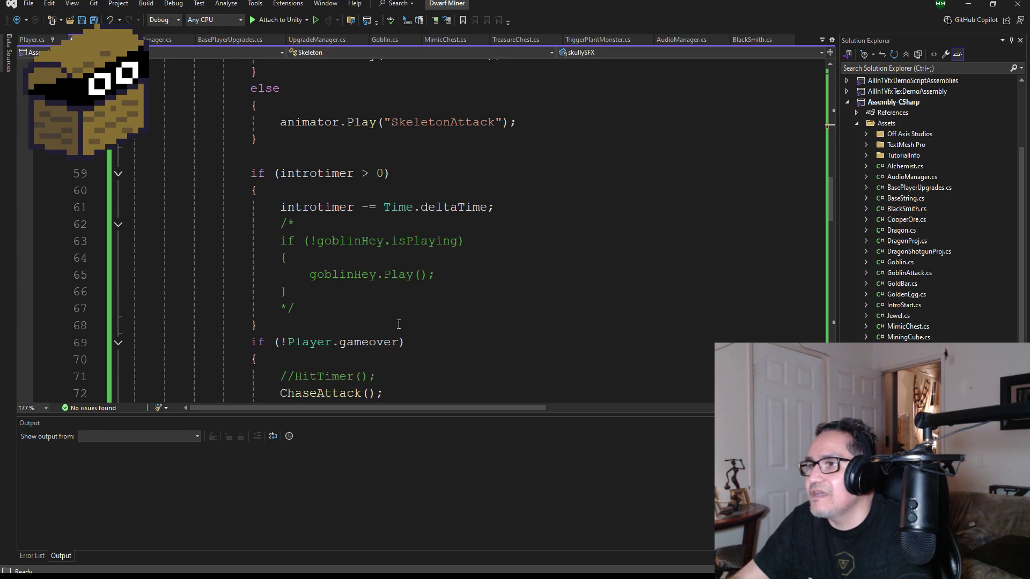
pyautogui.doubleClick(357, 274)
pyautogui.hotkey('ctrl', 'shift', 'Up')
pyautogui.write('sku')
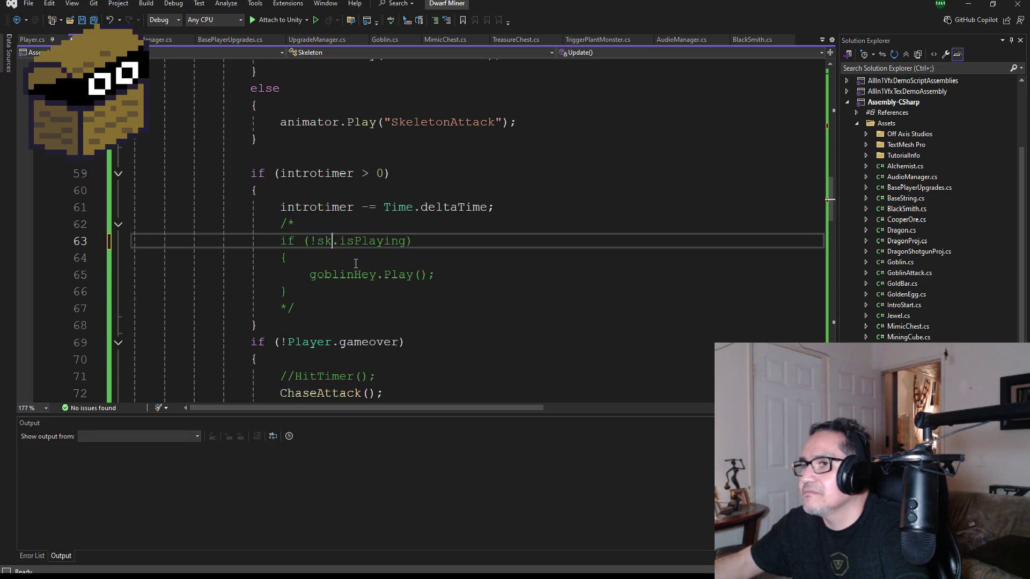
pyautogui.press('BackSpace')
pyautogui.press('BackSpace')
pyautogui.press('BackSpace')
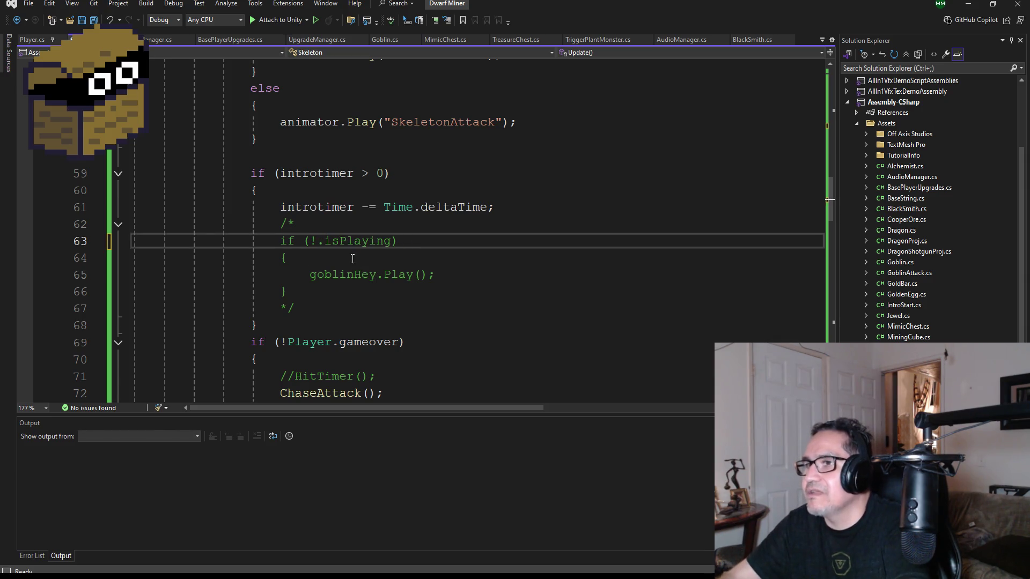
pyautogui.click(300, 216)
pyautogui.press('BackSpace')
pyautogui.press('BackSpace')
pyautogui.press('Down')
pyautogui.press('Down')
pyautogui.press('Down')
pyautogui.press('Down')
pyautogui.press('Delete')
pyautogui.press('Delete')
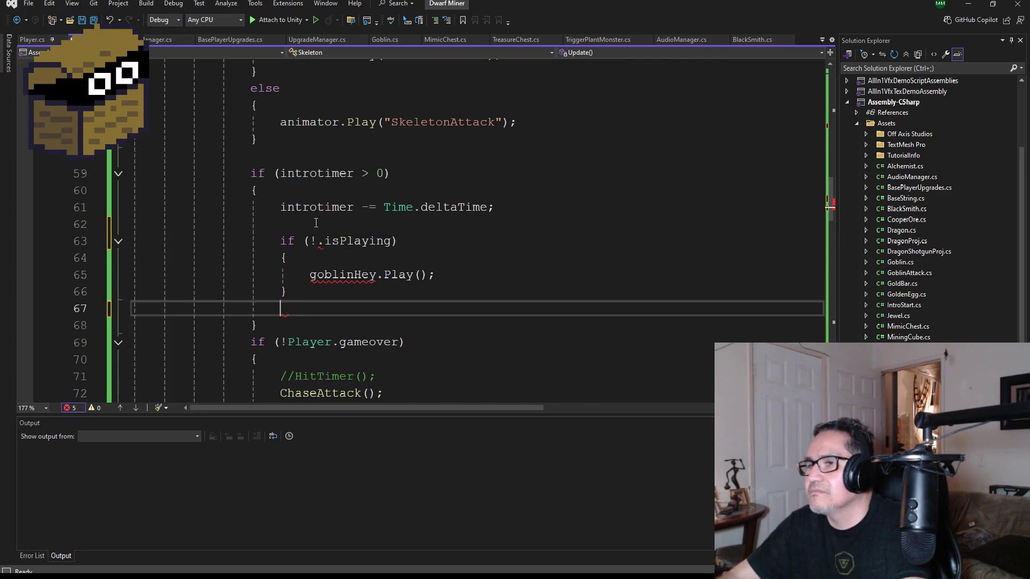
# Step: Replace both goblinHey references with skullySFX and save the script
pyautogui.click(319, 243)
pyautogui.write('sk')
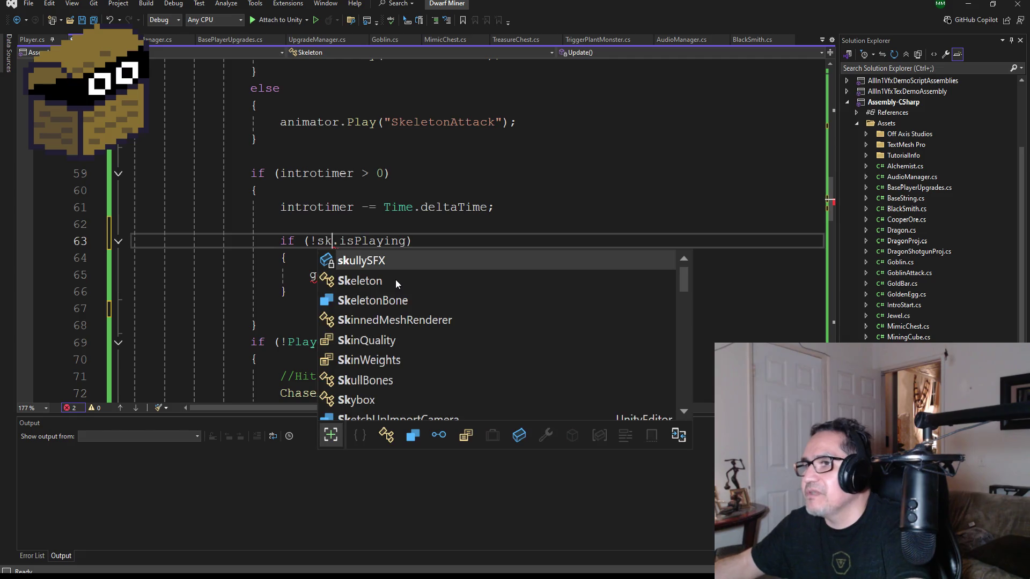
pyautogui.press('Tab')
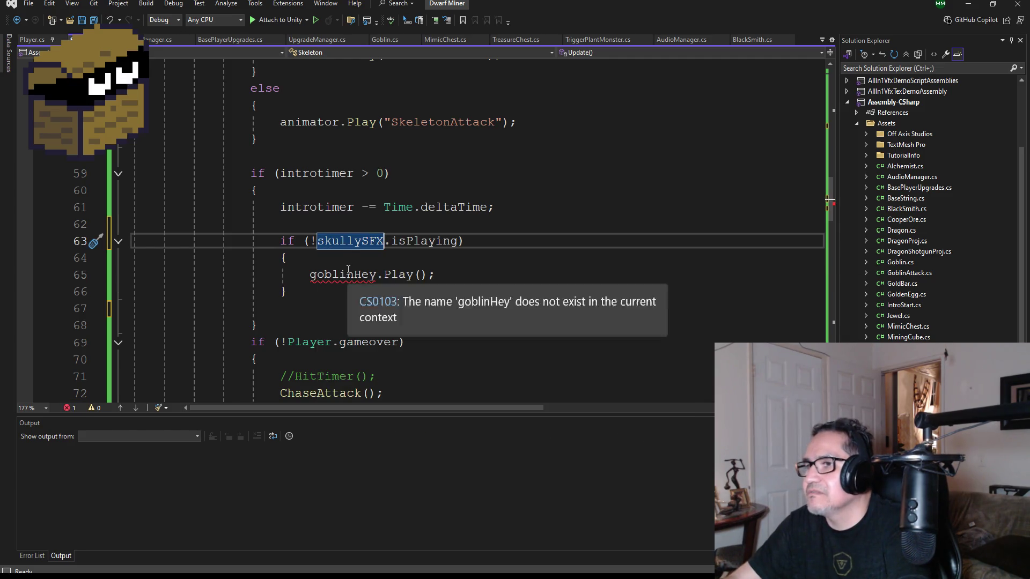
pyautogui.doubleClick(347, 275)
pyautogui.write('sk')
pyautogui.press('Tab')
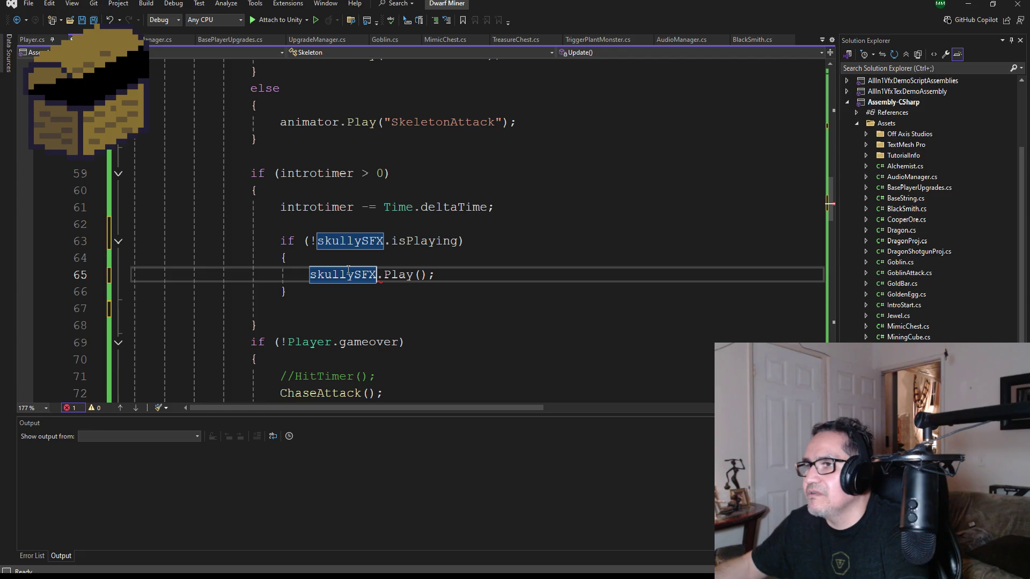
pyautogui.hotkey('ctrl', 's')
pyautogui.scroll(1, 375, 279)
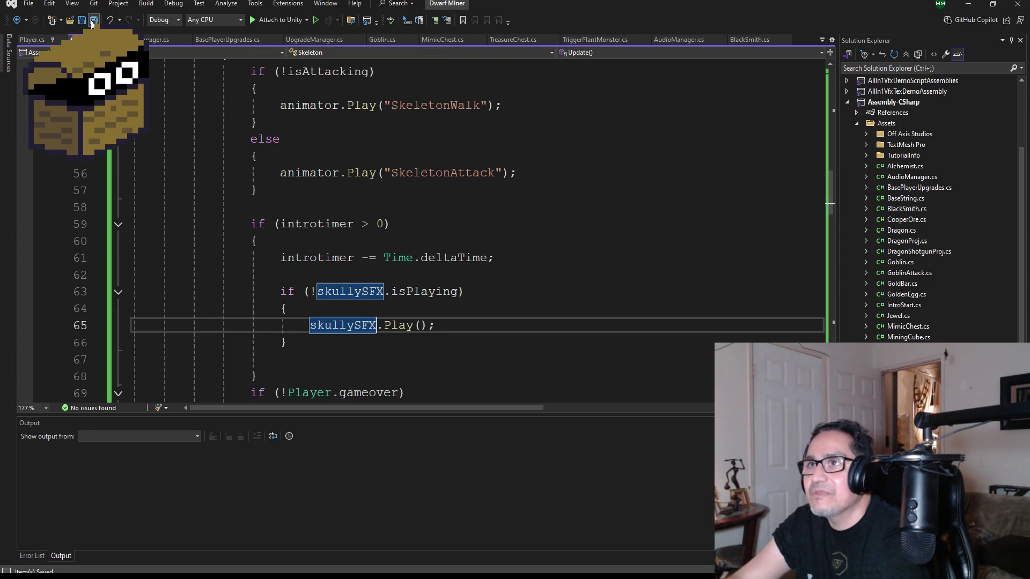
# Step: Scroll through the saved Skeleton script, then minimize Visual Studio to reveal the Unity editor
pyautogui.scroll(-9, 461, 249)
pyautogui.scroll(-11, 462, 248)
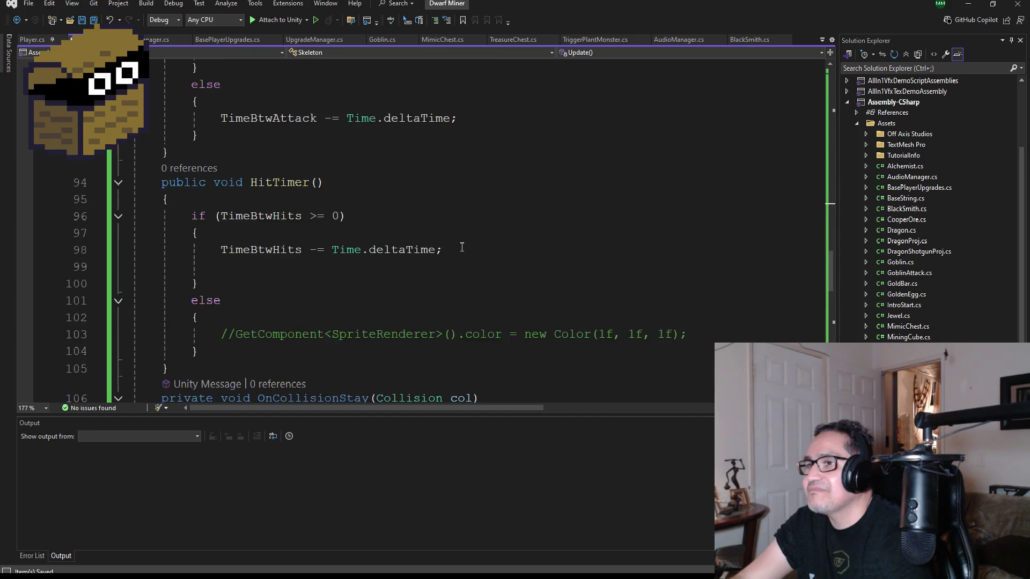
pyautogui.click(976, 12)
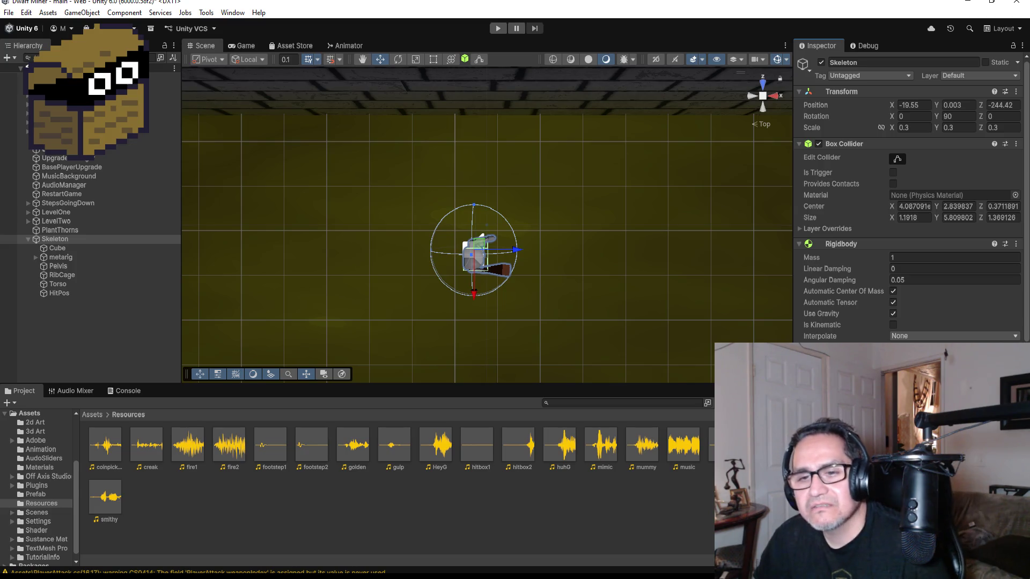
# Step: Enter Play mode to test the Skeleton with its roar Audio Source routed to SFX
pyautogui.scroll(-10, 909, 198)
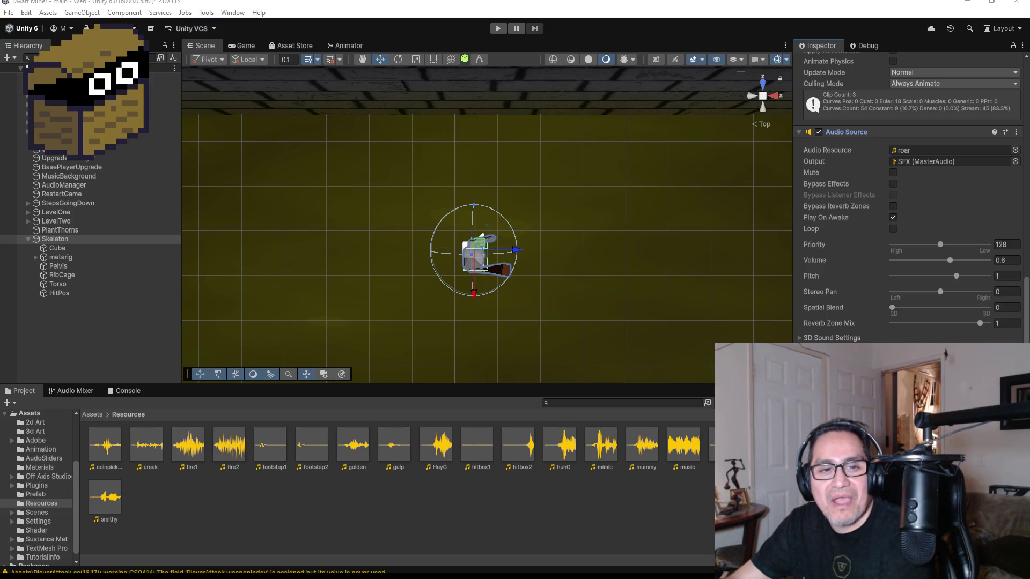
pyautogui.scroll(-4, 413, 196)
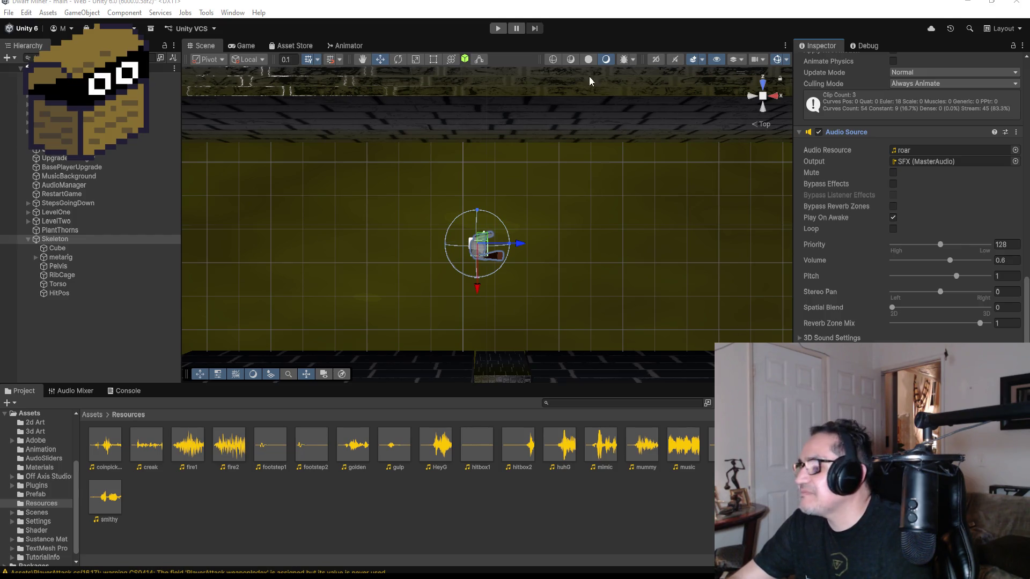
pyautogui.click(498, 28)
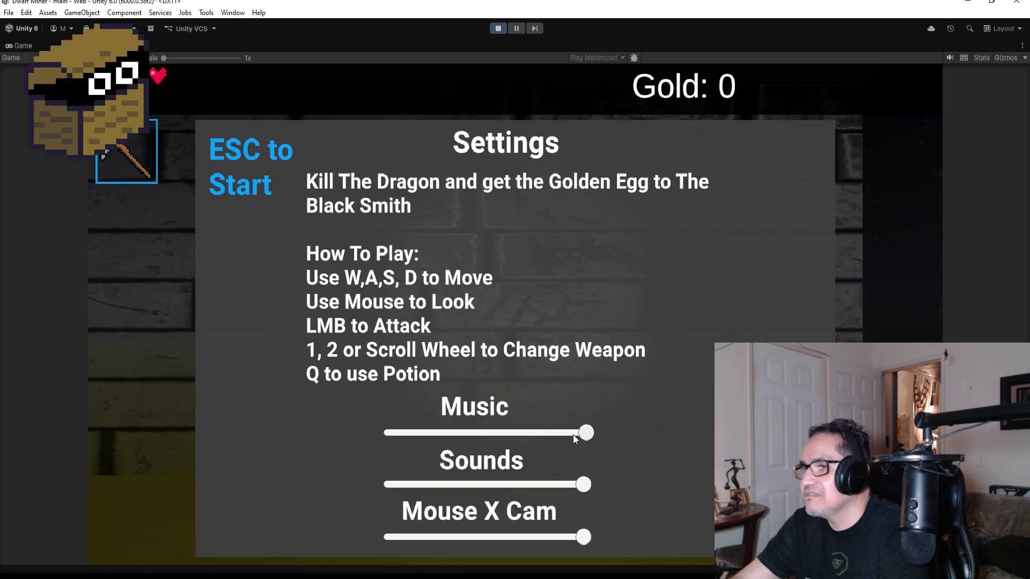
# Step: Drag the Music volume to zero, close the settings overlay and start down the corridor
pyautogui.moveTo(573, 434); pyautogui.dragTo(391, 432)
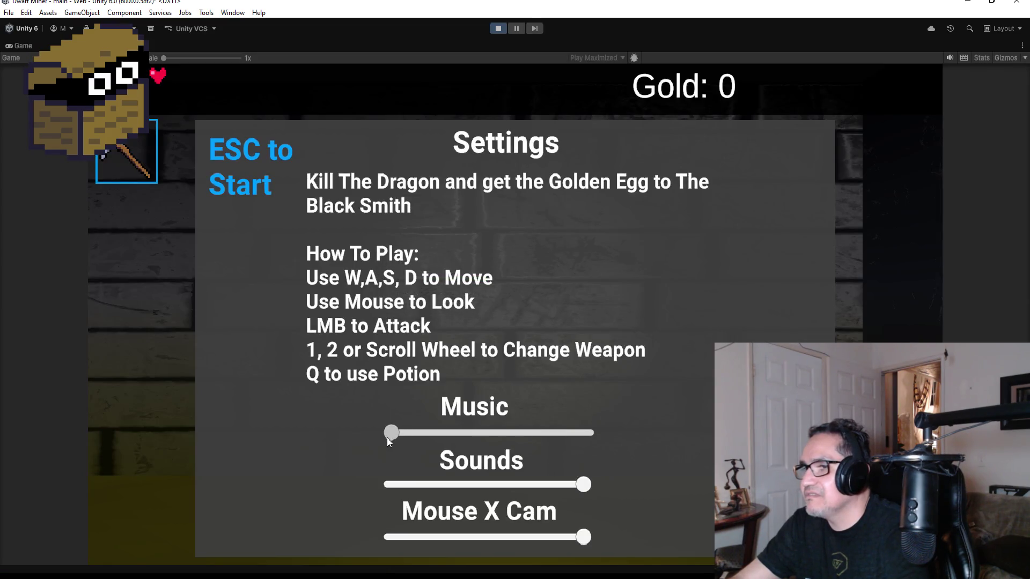
pyautogui.press('Escape')
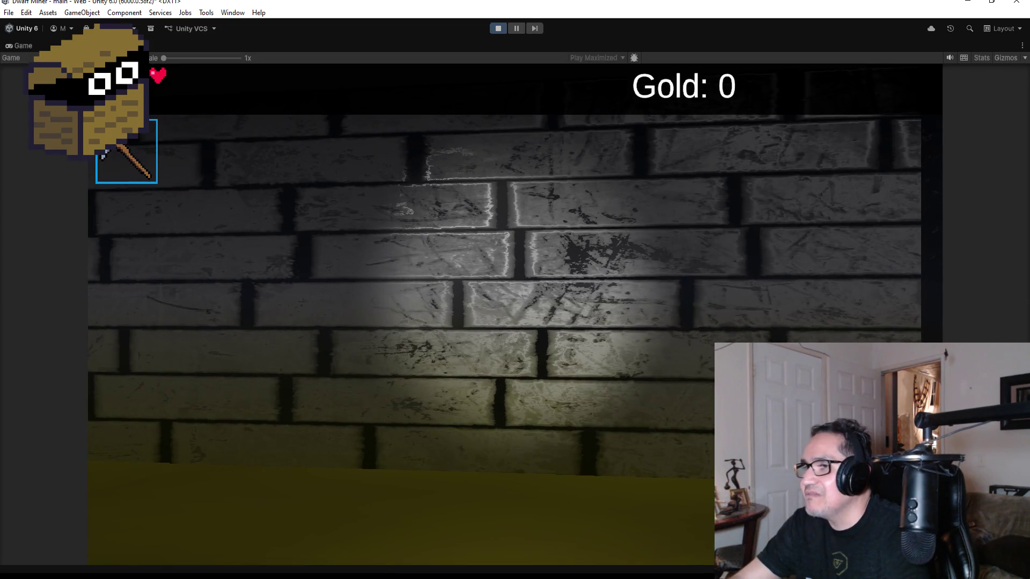
pyautogui.press('w')
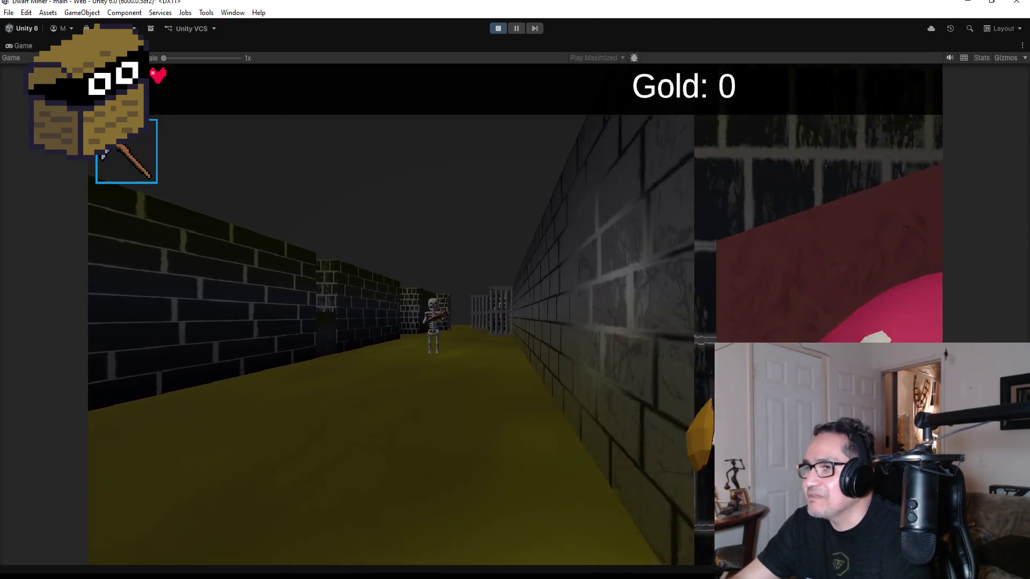
pyautogui.press('w')
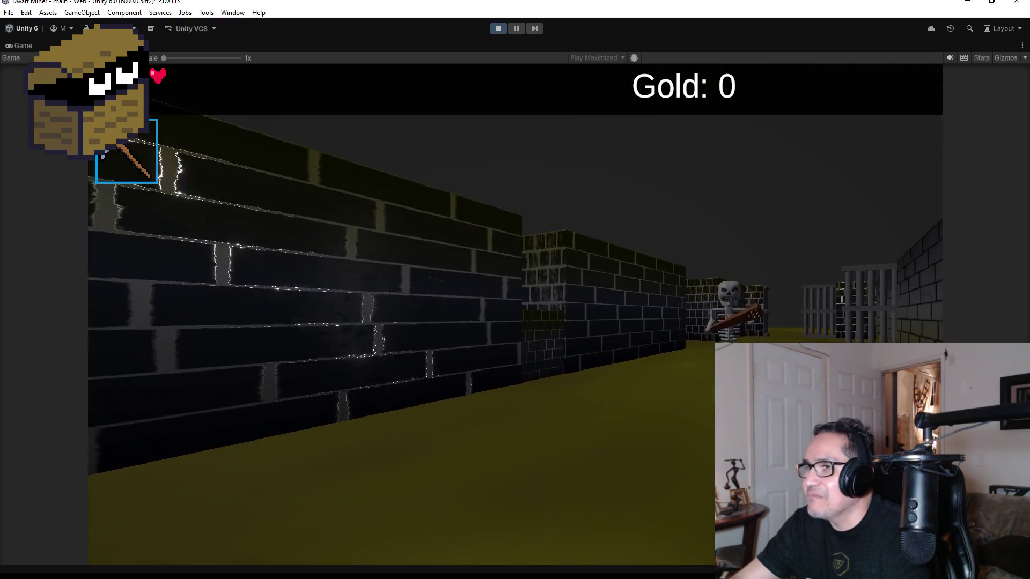
# Step: Walk past the mushroom enemy, attack the Skeleton, then stop the play test
pyautogui.scroll(-1, 515, 289)
pyautogui.press('w')
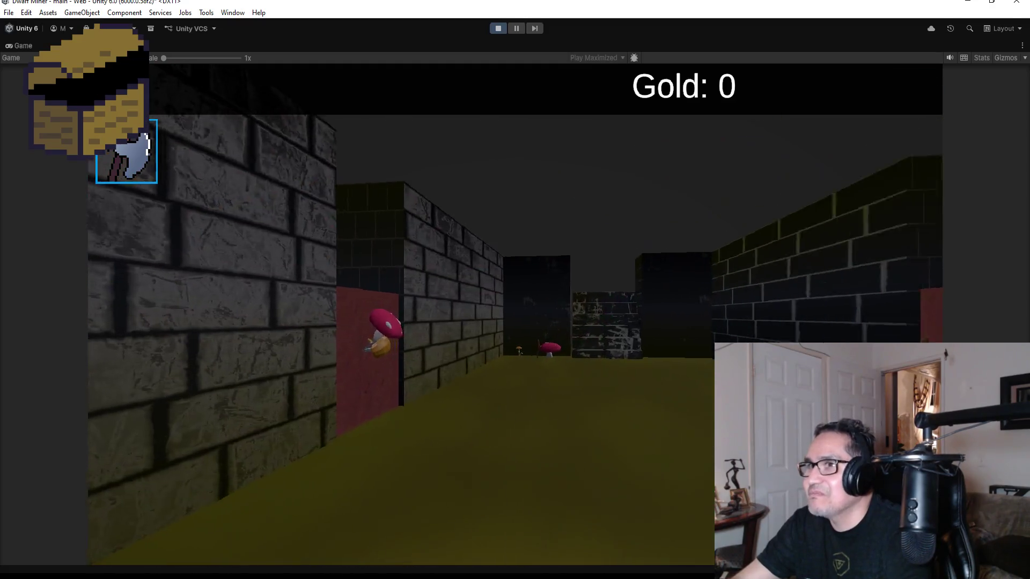
pyautogui.press('w')
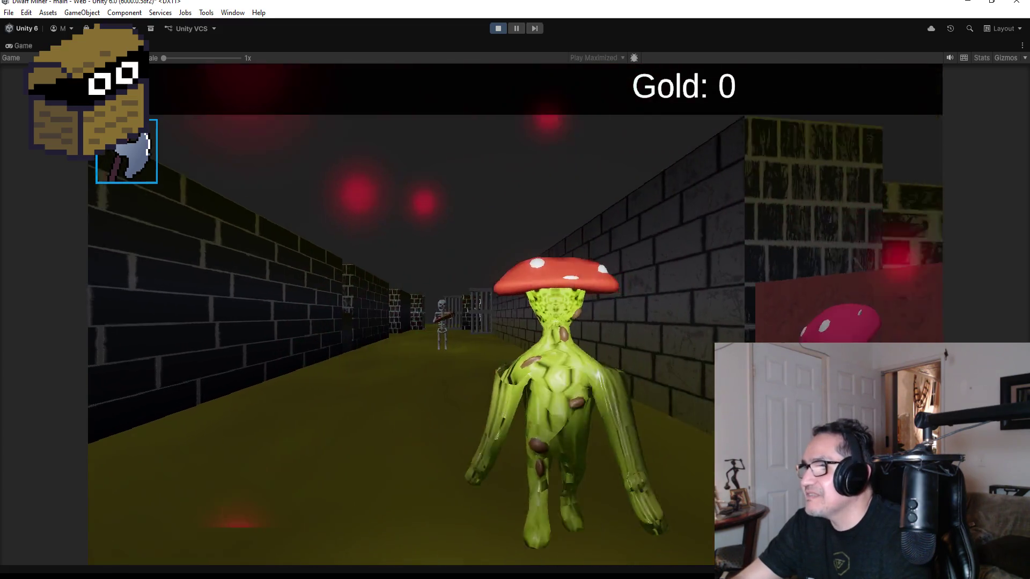
pyautogui.press('w')
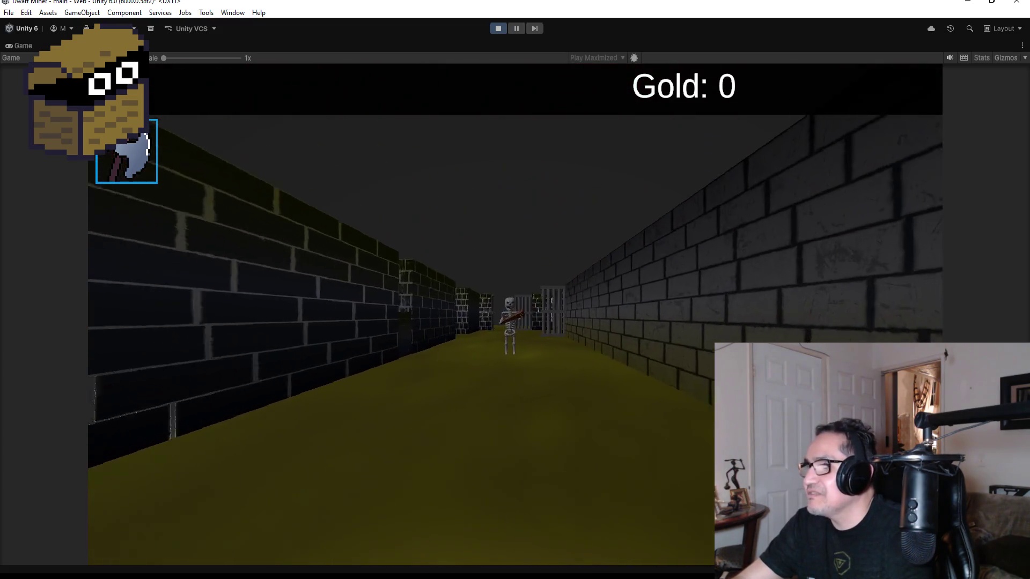
pyautogui.press('w')
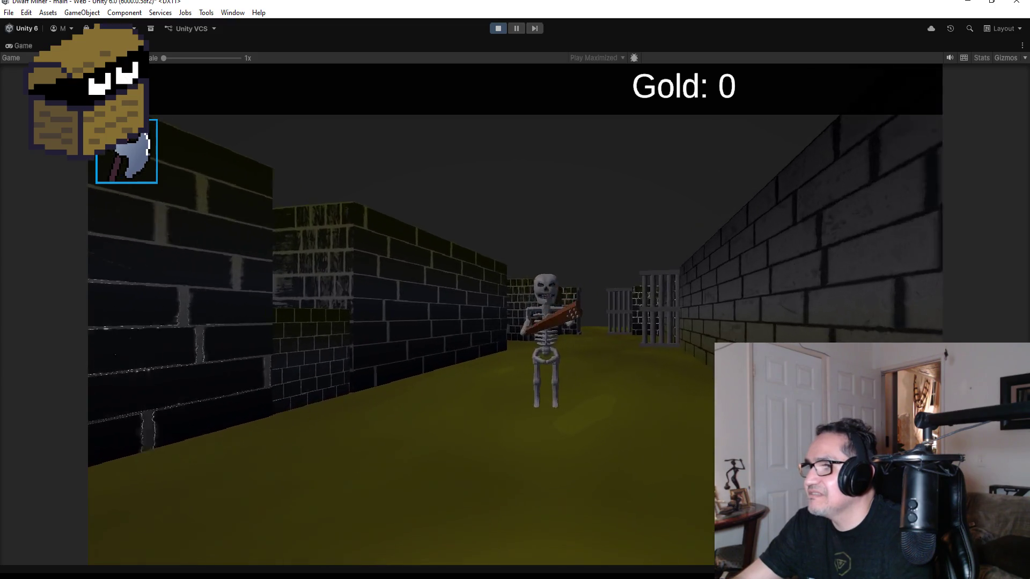
pyautogui.press('s')
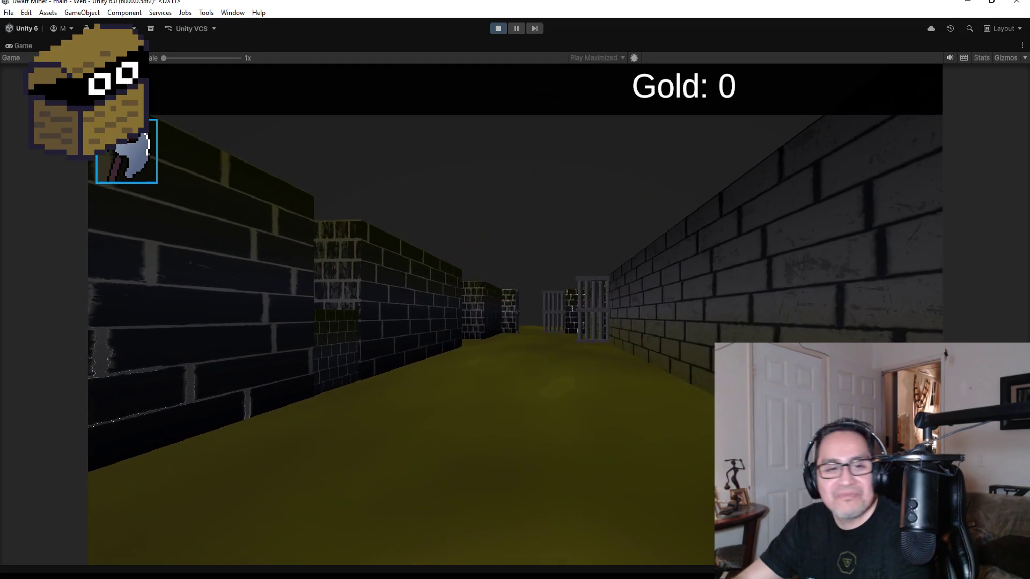
pyautogui.press('Escape')
pyautogui.click(498, 27)
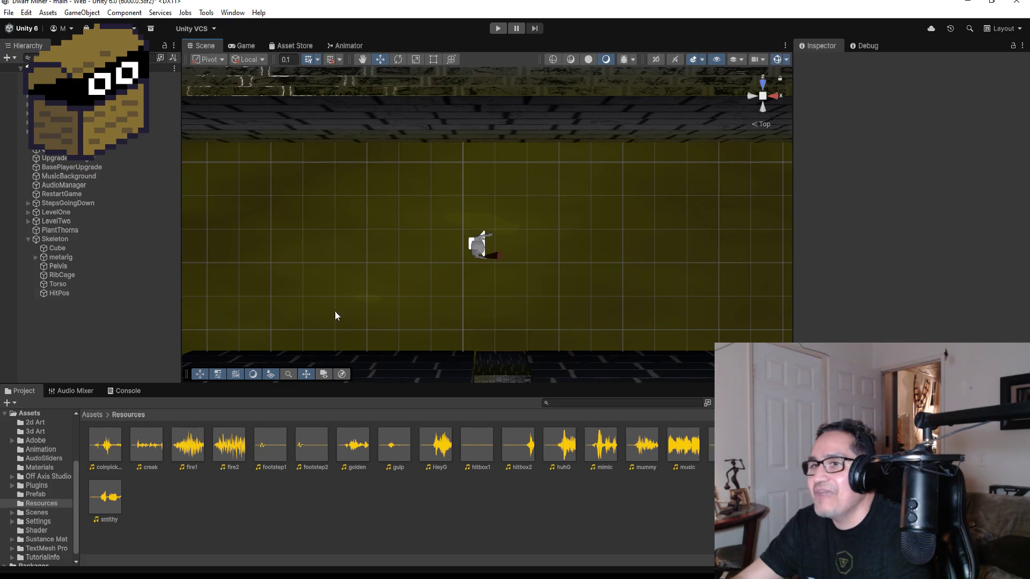
# Step: Select the Skeleton, frame it, and orbit the Scene view into a perspective close-up
pyautogui.click(58, 239)
pyautogui.press('f')
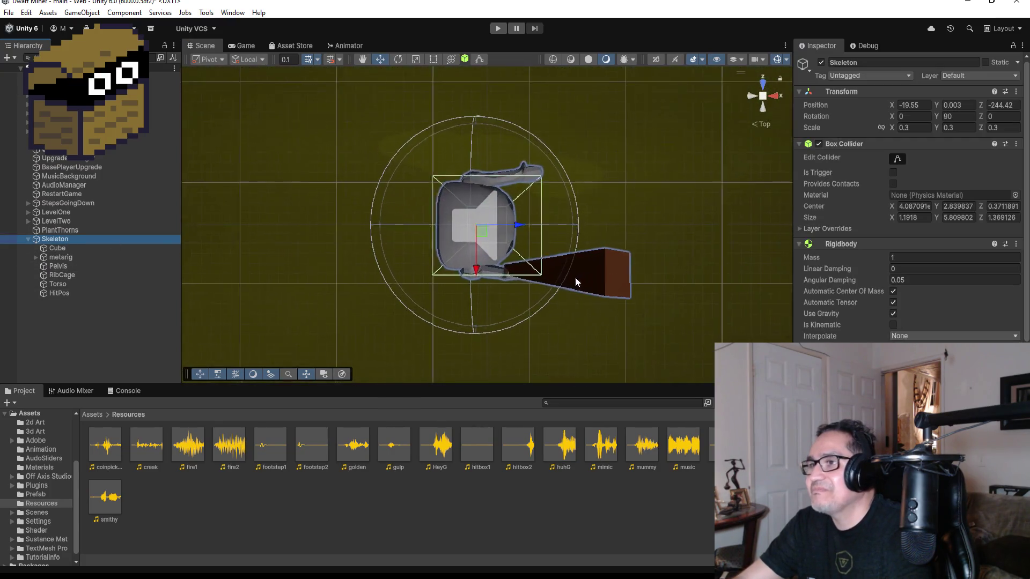
pyautogui.scroll(5, 751, 288)
pyautogui.moveTo(720, 280)
pyautogui.keyDown('alt'); pyautogui.mouseDown()
pyautogui.moveTo(625, 86)
pyautogui.moveTo(609, 134)
pyautogui.moveTo(625, 176)
pyautogui.moveTo(613, 215)
pyautogui.mouseUp(); pyautogui.keyUp('alt')
pyautogui.scroll(-5, 609, 134)
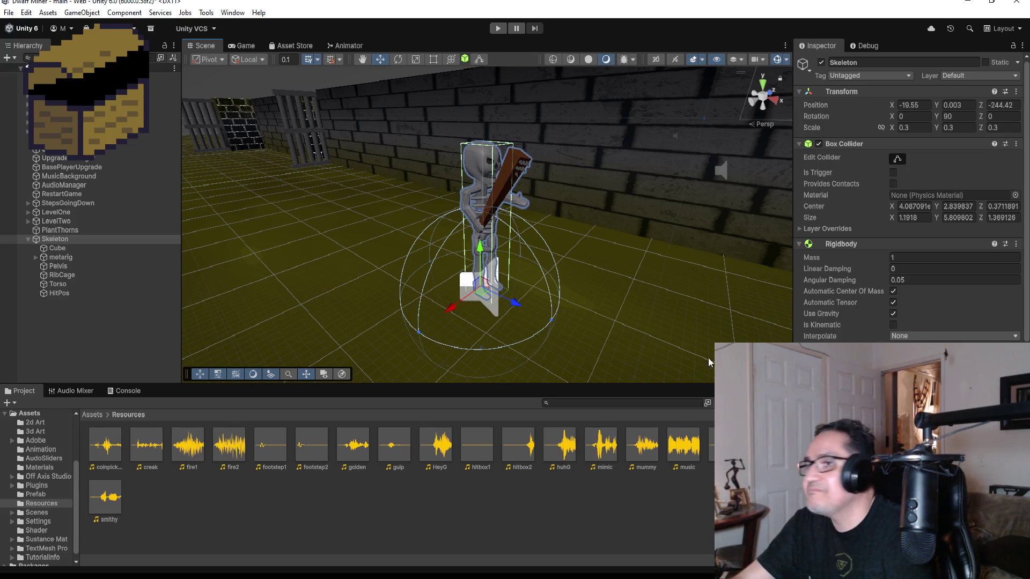
# Step: Set the Skeleton's scale to 0.28 on X, Y and Z, then start another play test
pyautogui.hotkey('ctrl', 'z')
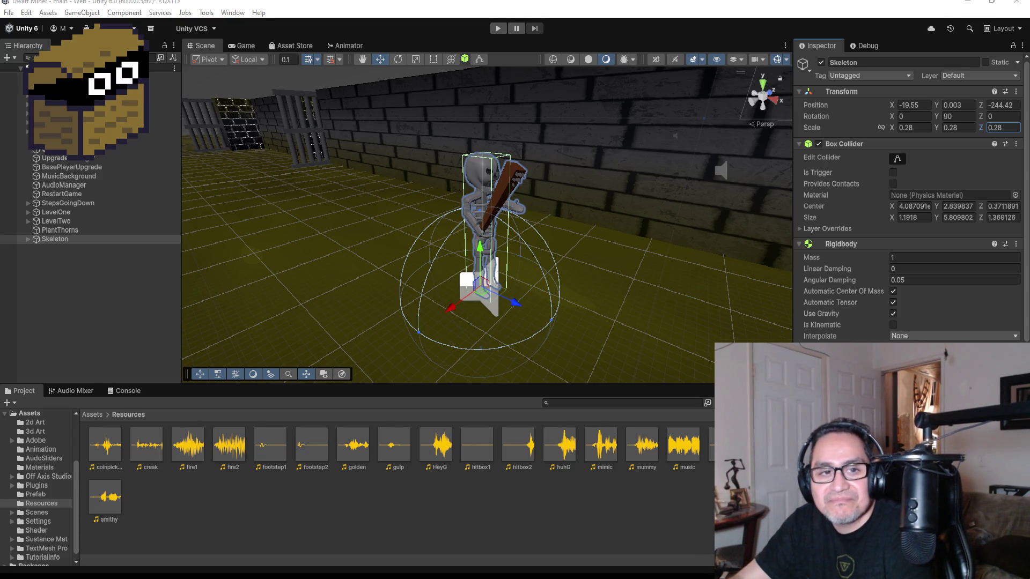
pyautogui.scroll(-3, 561, 221)
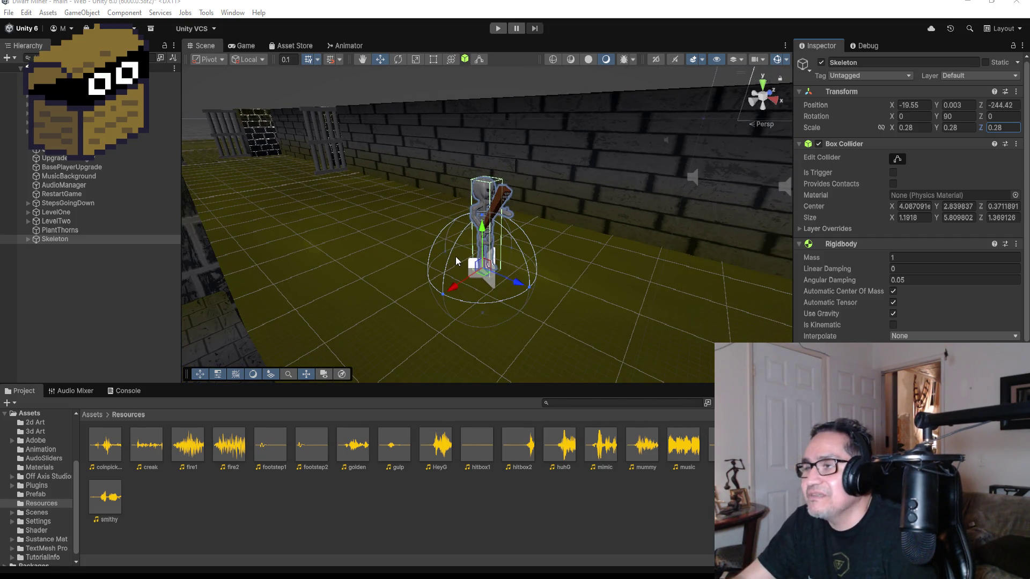
pyautogui.moveTo(455, 257); pyautogui.dragTo(532, 255)
pyautogui.click(499, 28)
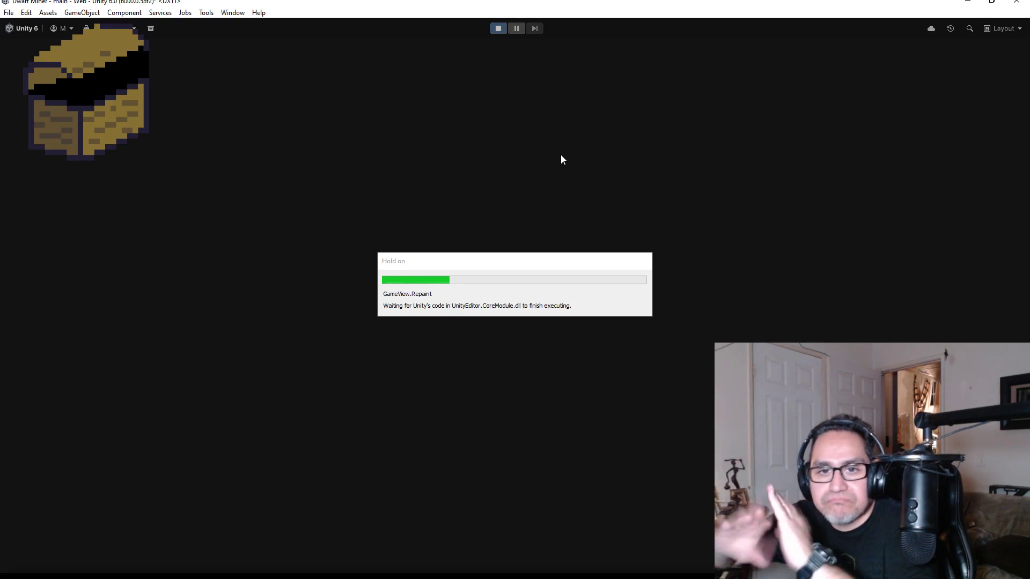
# Step: Walk the corridor, switch to the axe, strike the Skeleton until it vanishes, then stop playing
pyautogui.press('Escape')
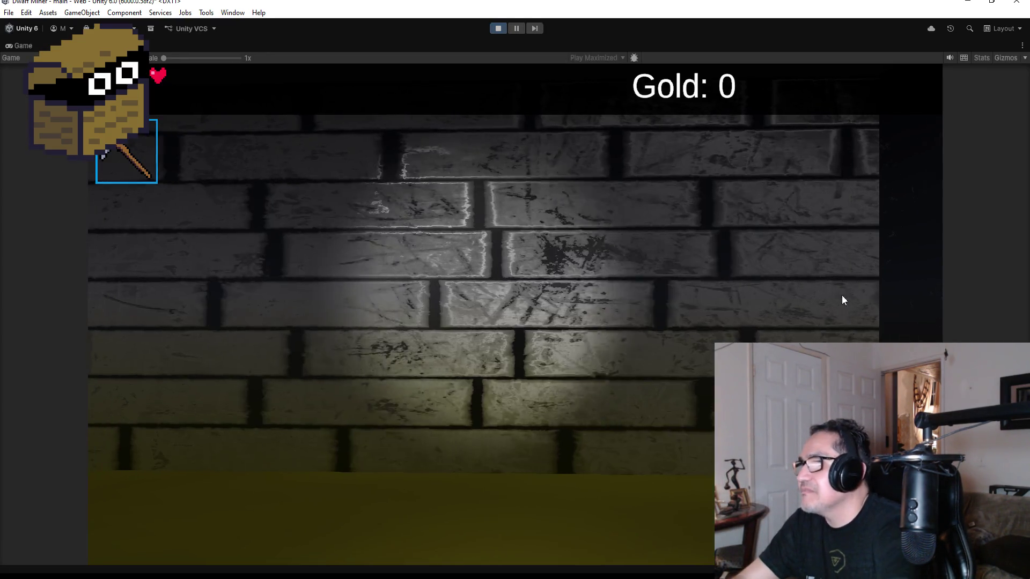
pyautogui.press('w')
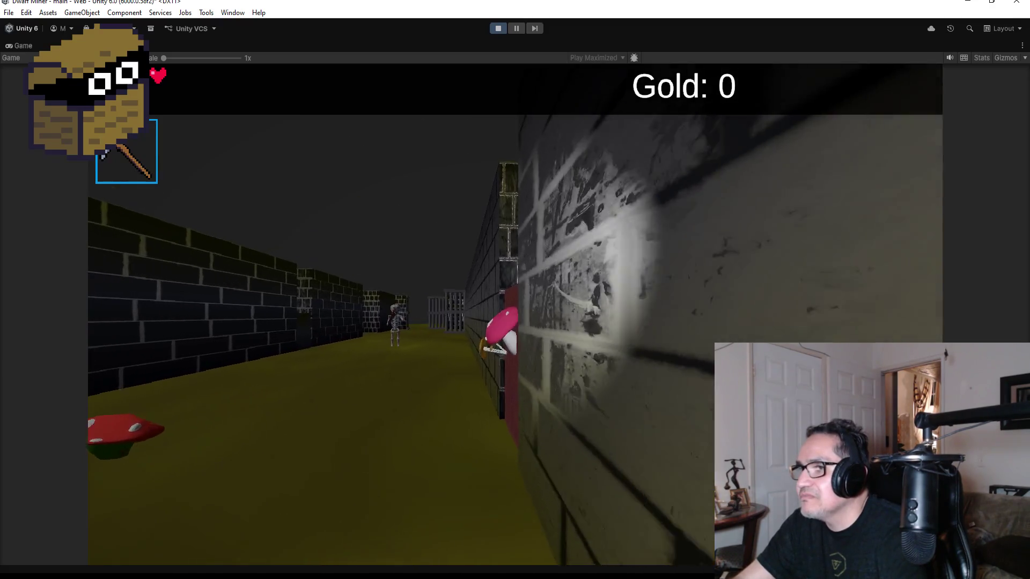
pyautogui.press('w')
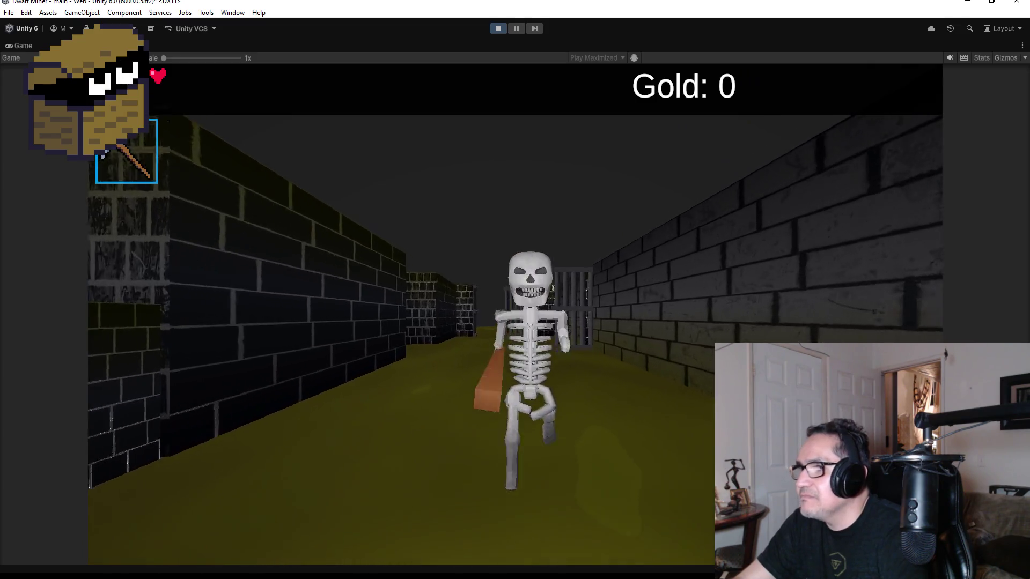
pyautogui.press('2')
pyautogui.press('a')
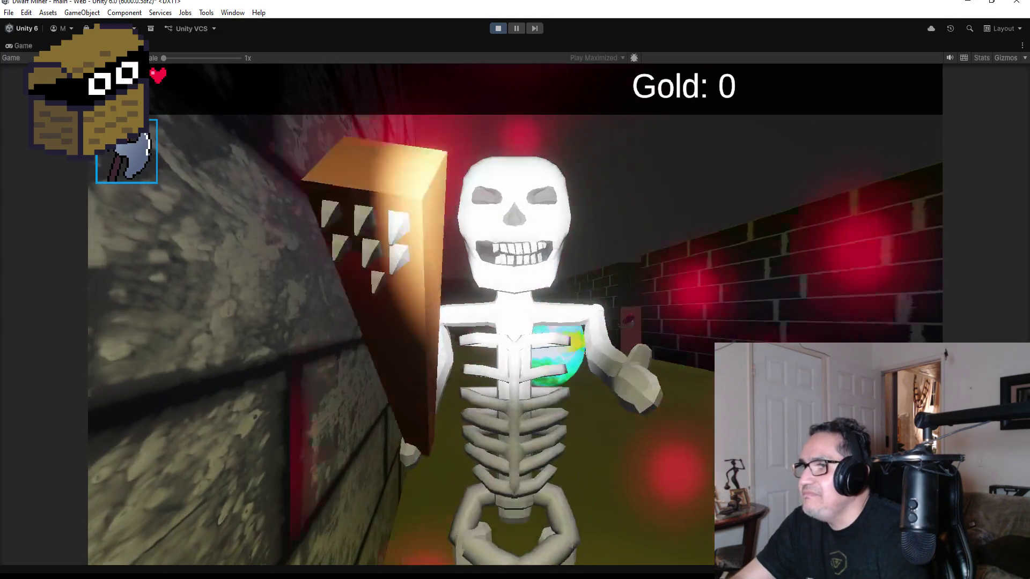
pyautogui.press('a')
pyautogui.press('Escape')
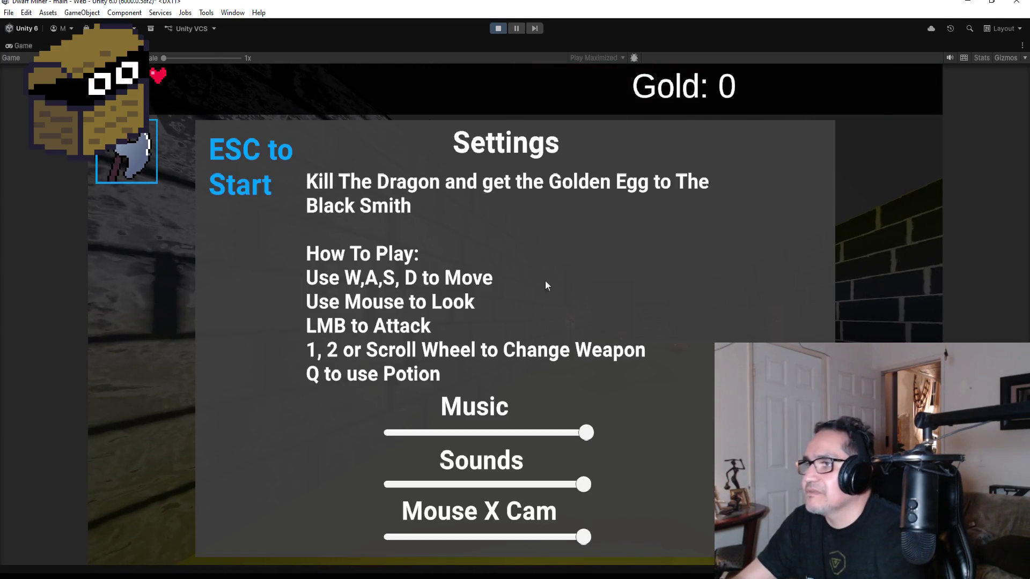
pyautogui.click(498, 28)
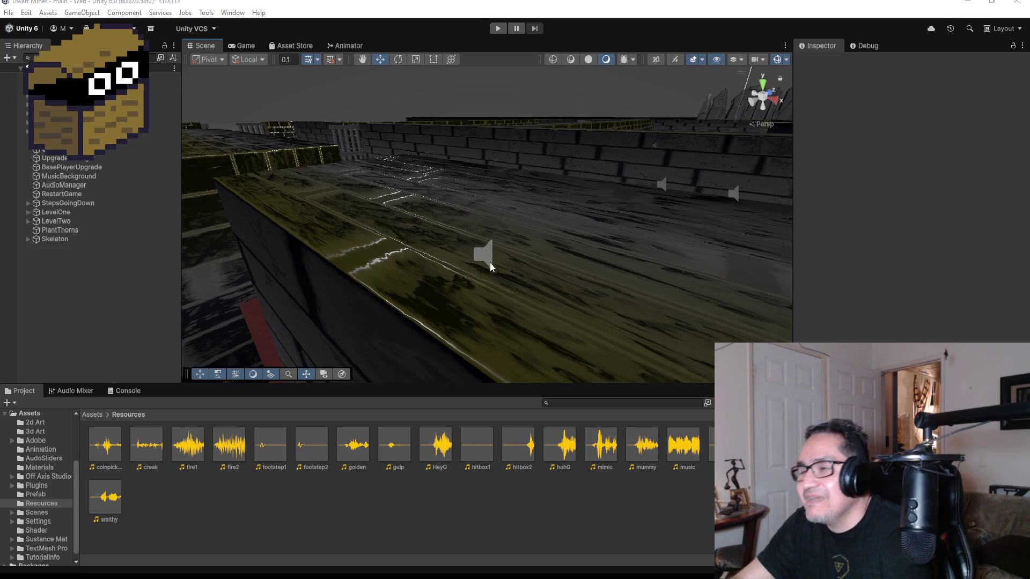
# Step: Select and frame the Skeleton, orbiting down onto it and reviewing its Audio Source
pyautogui.scroll(-5, 400, 226)
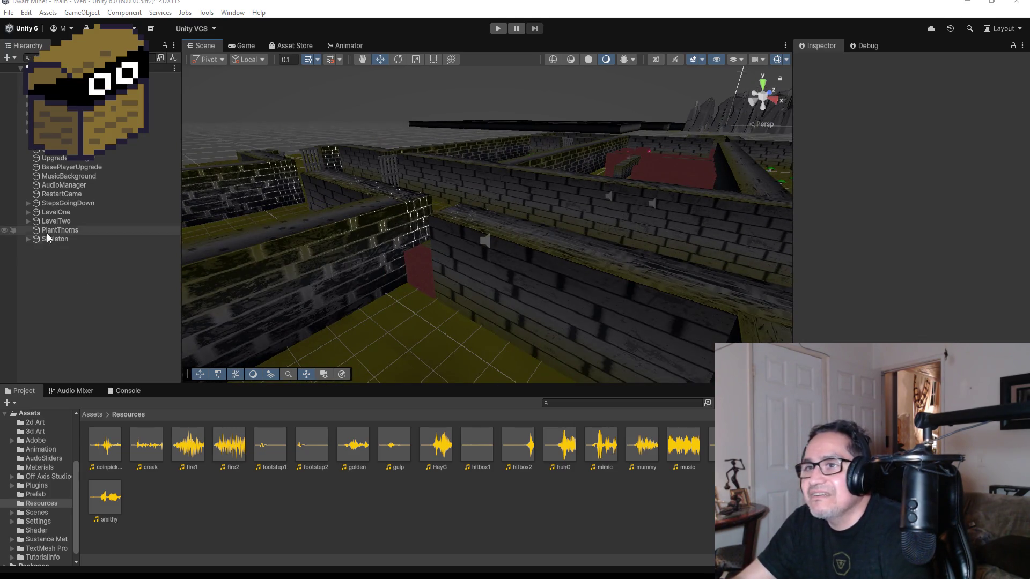
pyautogui.click(48, 239)
pyautogui.press('f')
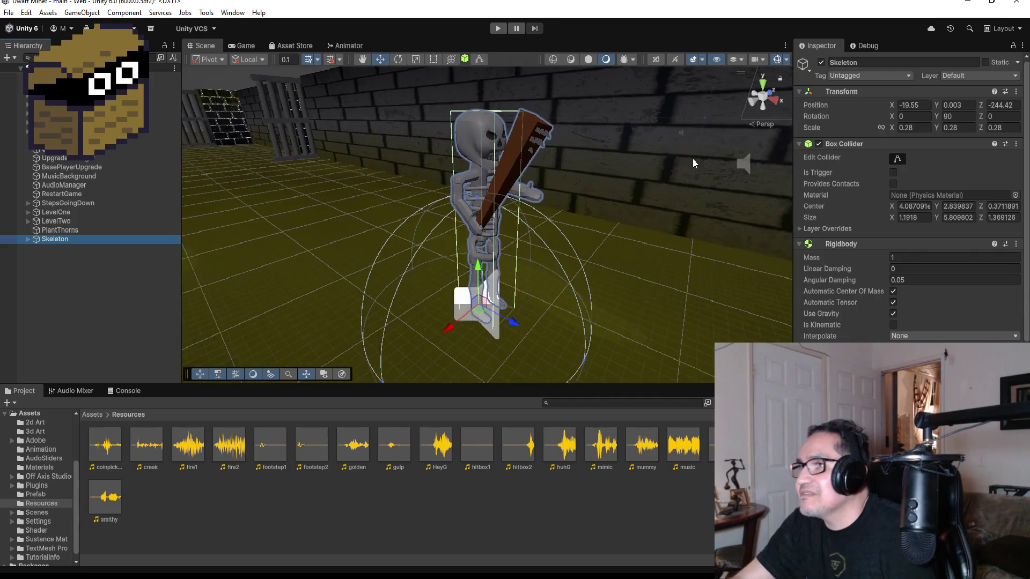
pyautogui.moveTo(662, 227)
pyautogui.mouseDown()
pyautogui.moveTo(484, 273)
pyautogui.moveTo(589, 268)
pyautogui.moveTo(540, 284)
pyautogui.mouseUp()
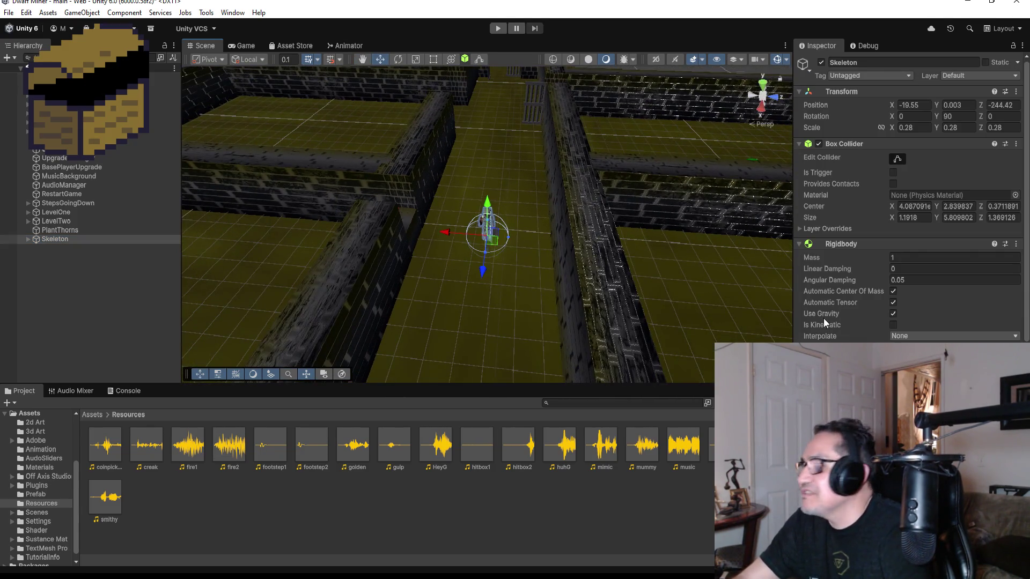
pyautogui.scroll(-10, 823, 317)
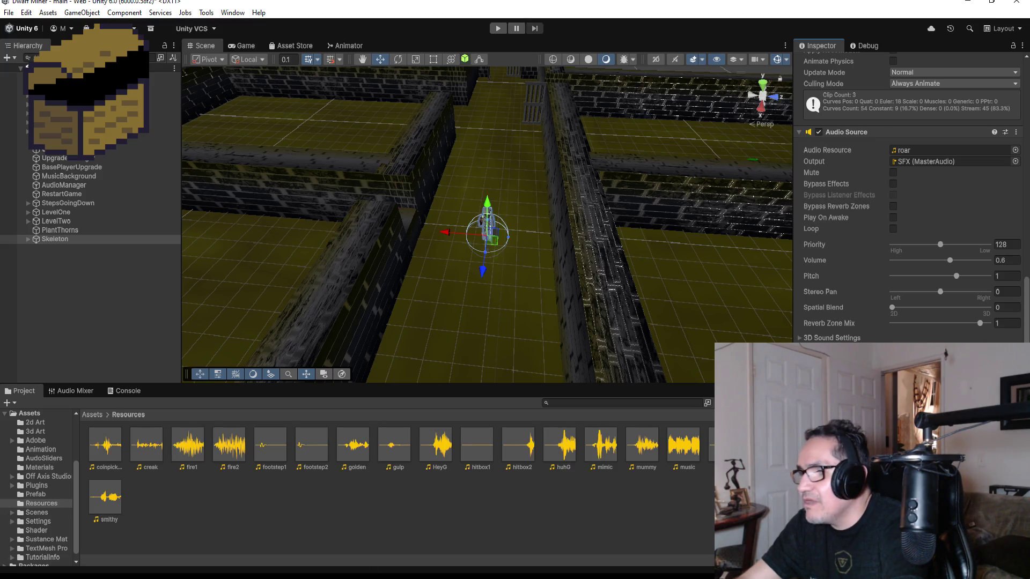
# Step: Switch to Visual Studio and scroll to the Skeleton script's Start method
pyautogui.hotkey('alt', 'Tab')
pyautogui.scroll(10, 326, 226)
pyautogui.scroll(18, 326, 226)
# Step: Change line 40 in Start() from 'speed = 2;' to 'speed = 2.6f;'
pyautogui.scroll(-2, 319, 265)
pyautogui.scroll(1, 319, 265)
pyautogui.click(265, 244)
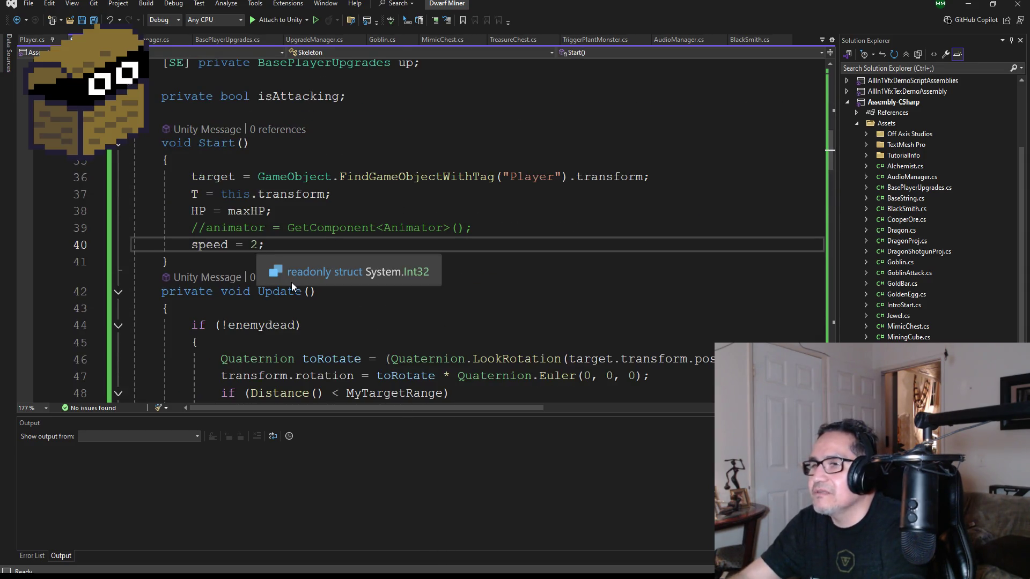
pyautogui.press('BackSpace')
pyautogui.write('2')
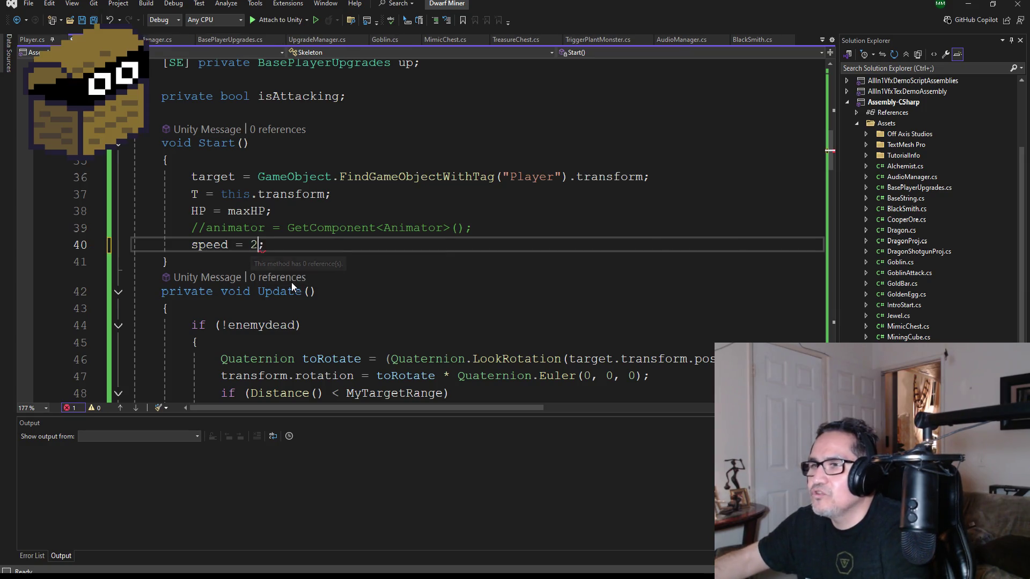
pyautogui.write('.6')
pyautogui.press('Return')
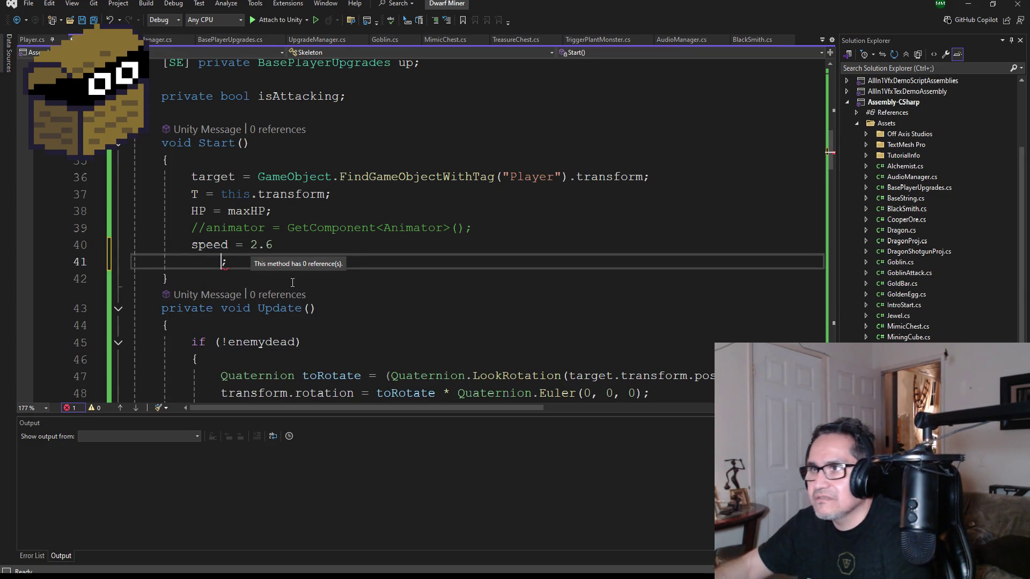
pyautogui.press('BackSpace')
pyautogui.press('BackSpace')
pyautogui.press('BackSpace')
pyautogui.press('BackSpace')
pyautogui.press('BackSpace')
pyautogui.press('BackSpace')
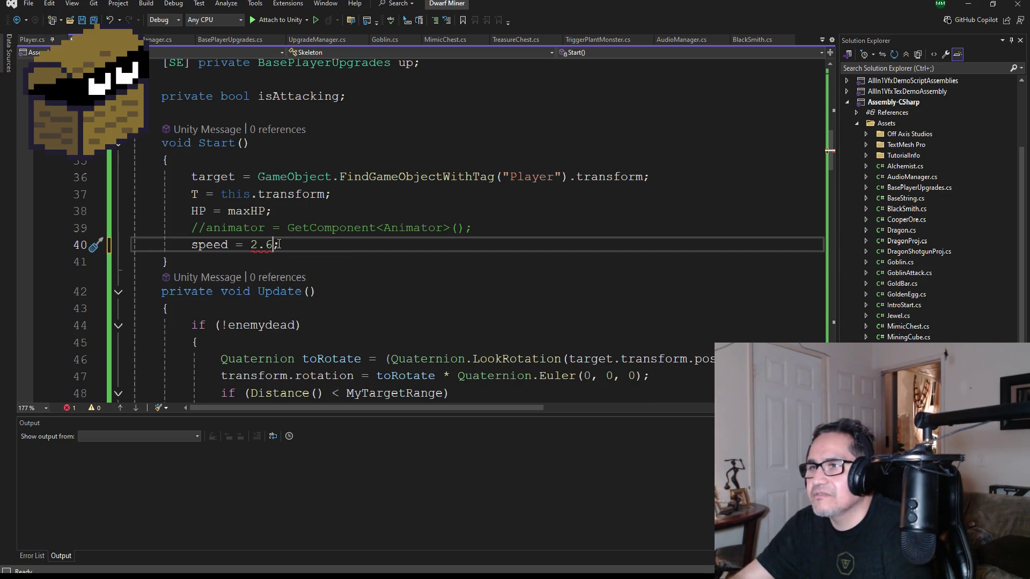
pyautogui.scroll(5, 279, 245)
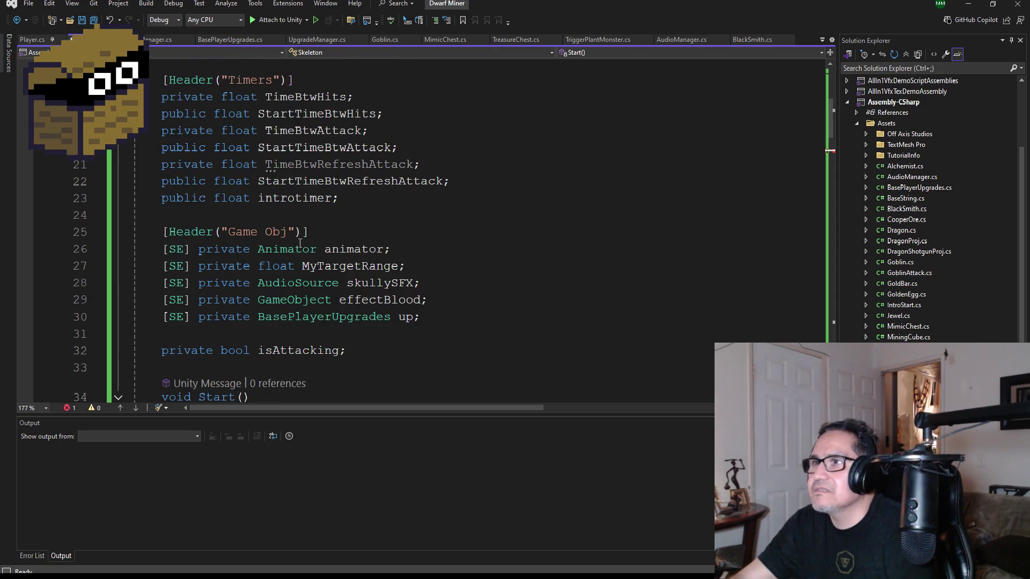
pyautogui.scroll(2, 301, 245)
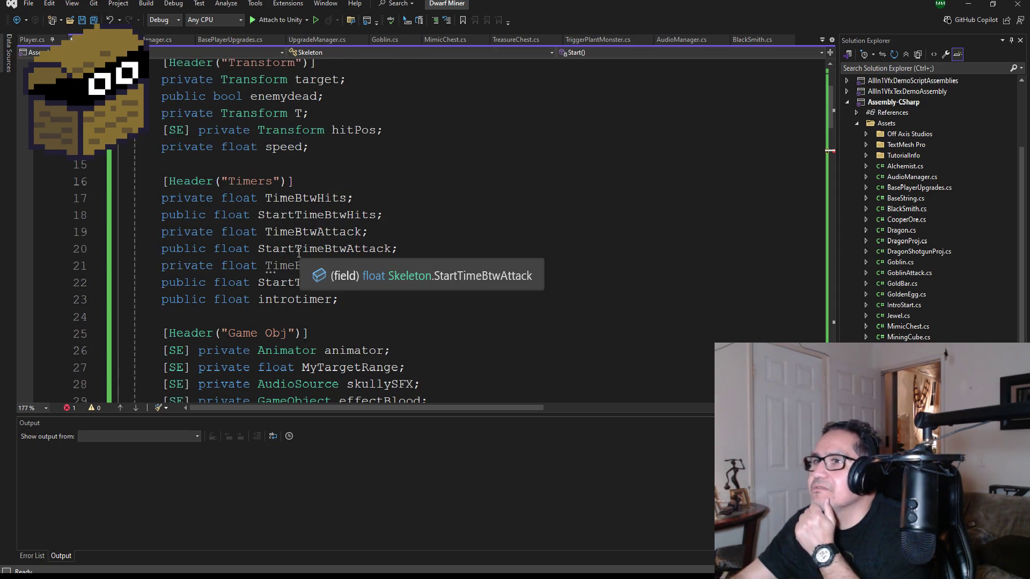
pyautogui.scroll(-2, 297, 255)
pyautogui.scroll(-4, 297, 254)
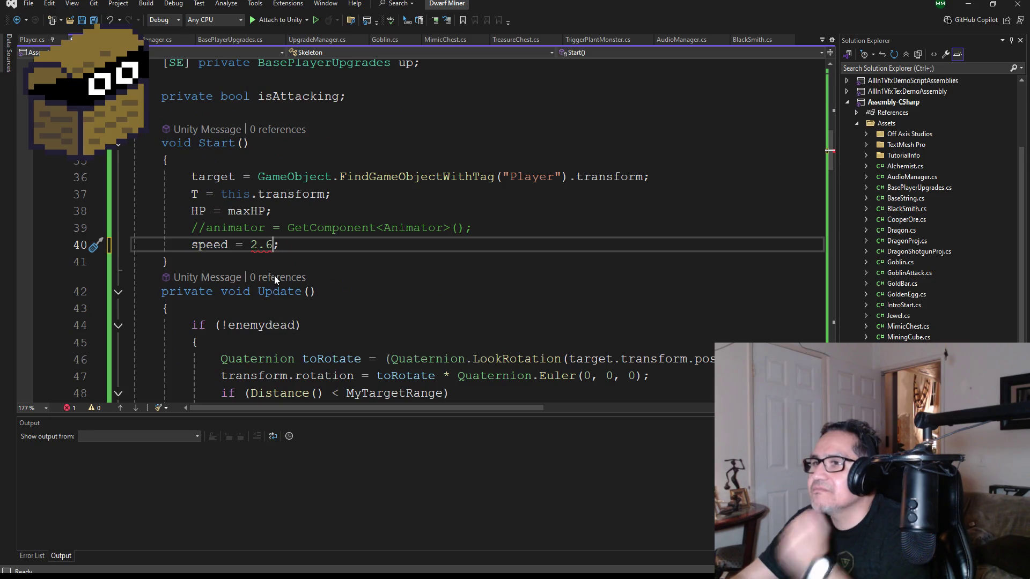
pyautogui.write('f')
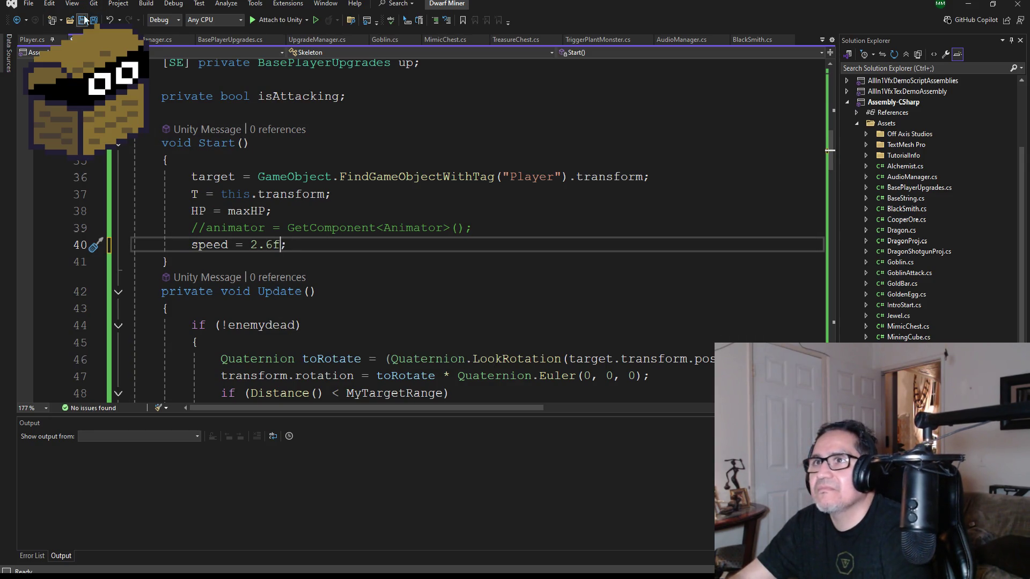
# Step: Save the Skeleton script and return to the Unity editor
pyautogui.click(92, 22)
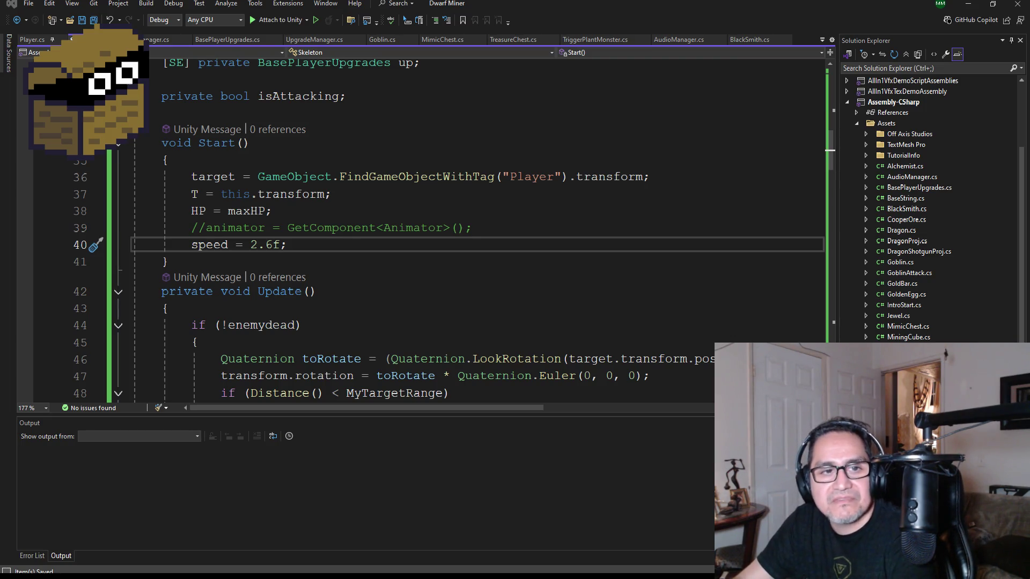
pyautogui.scroll(3, 463, 211)
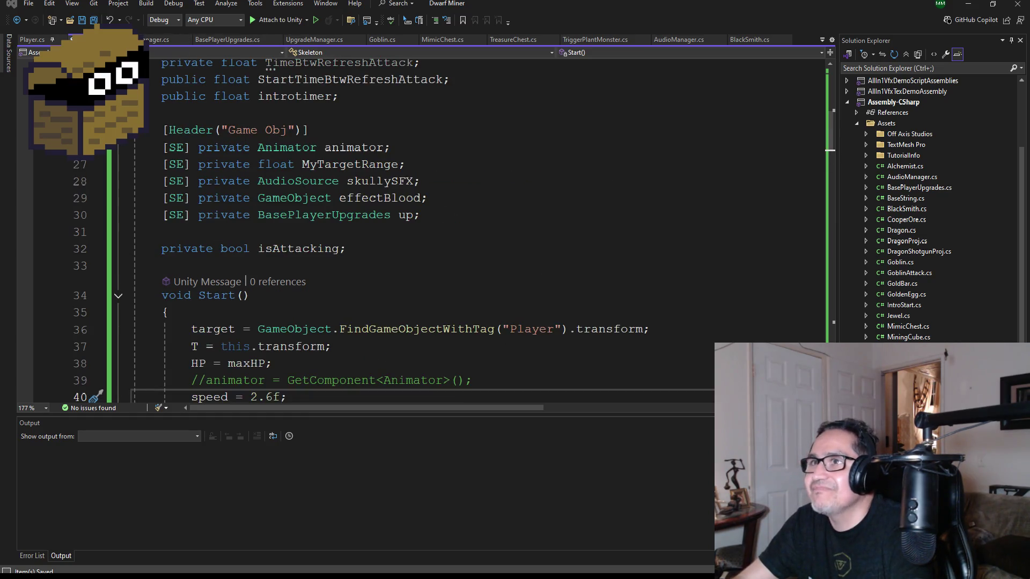
pyautogui.scroll(7, 511, 197)
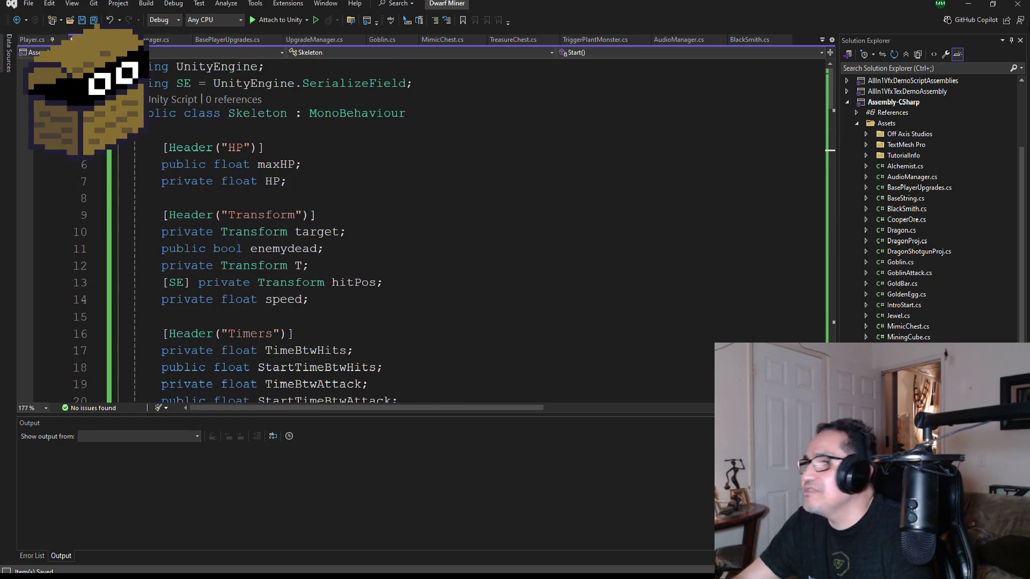
pyautogui.hotkey('alt', 'Tab')
# Step: Change the Skeleton's Tag from Untagged to Enemy and orbit the view down the corridor
pyautogui.click(870, 74)
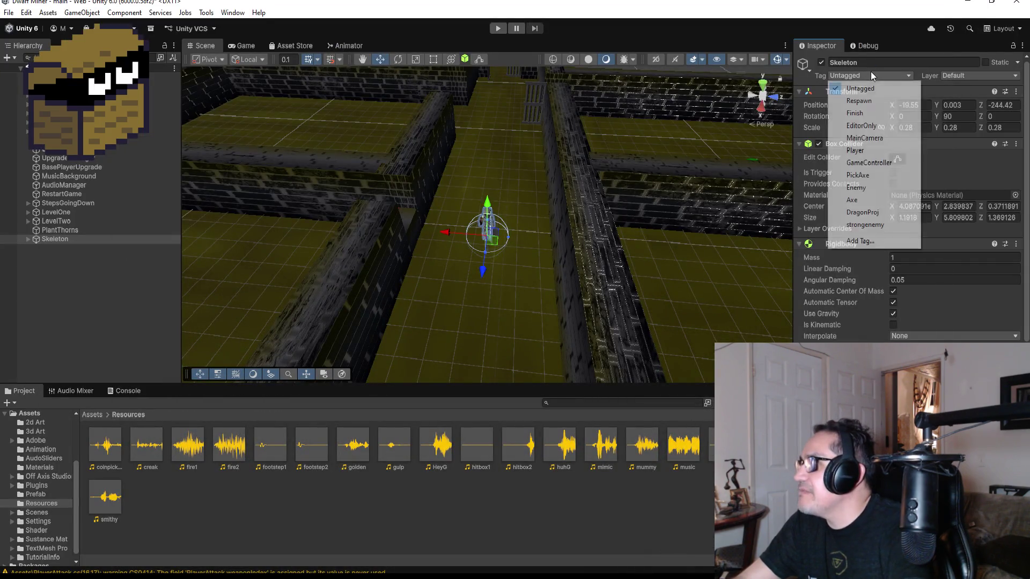
pyautogui.click(866, 188)
pyautogui.moveTo(642, 200); pyautogui.dragTo(648, 179)
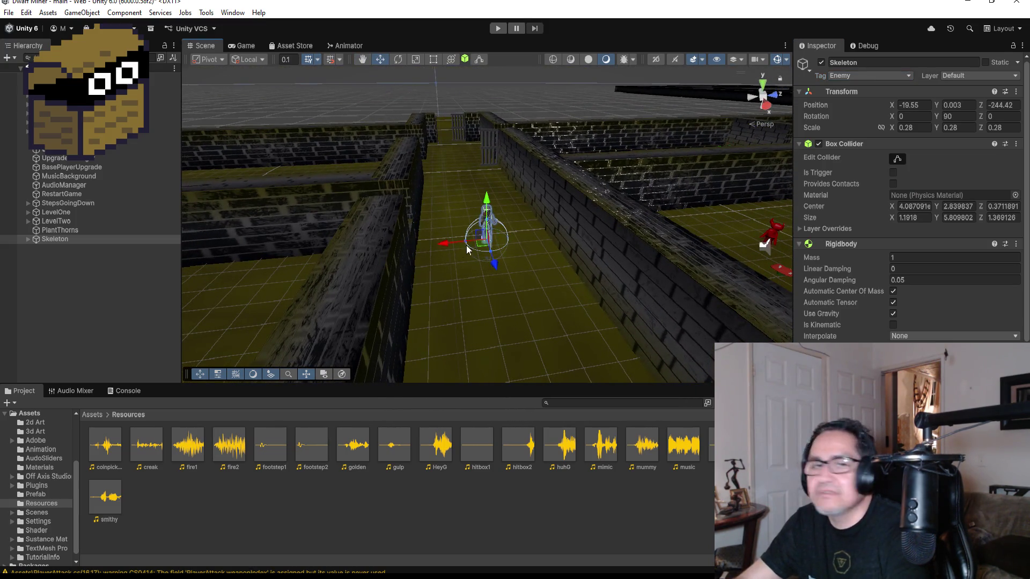
pyautogui.scroll(3, 563, 234)
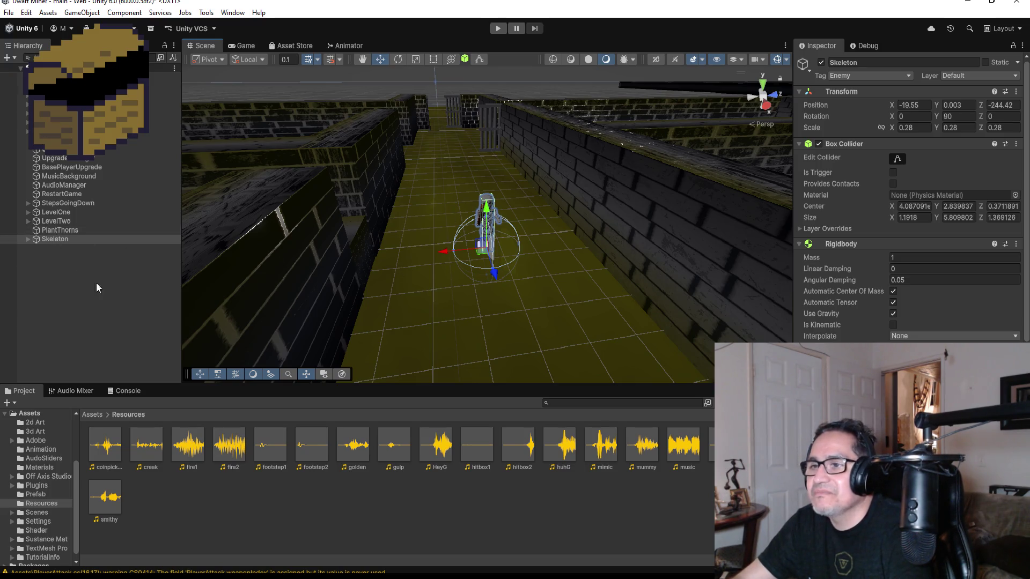
pyautogui.scroll(-10, 520, 170)
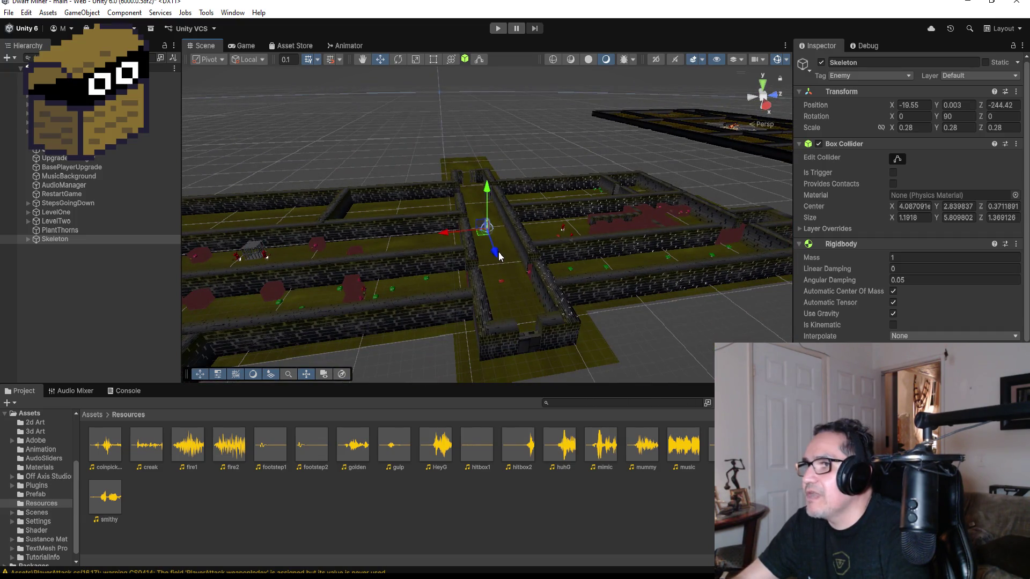
# Step: Drag the Skeleton onto the open yellow floor, then nudge it in Top view to Z -248.86
pyautogui.moveTo(499, 256); pyautogui.dragTo(483, 175)
pyautogui.press('f')
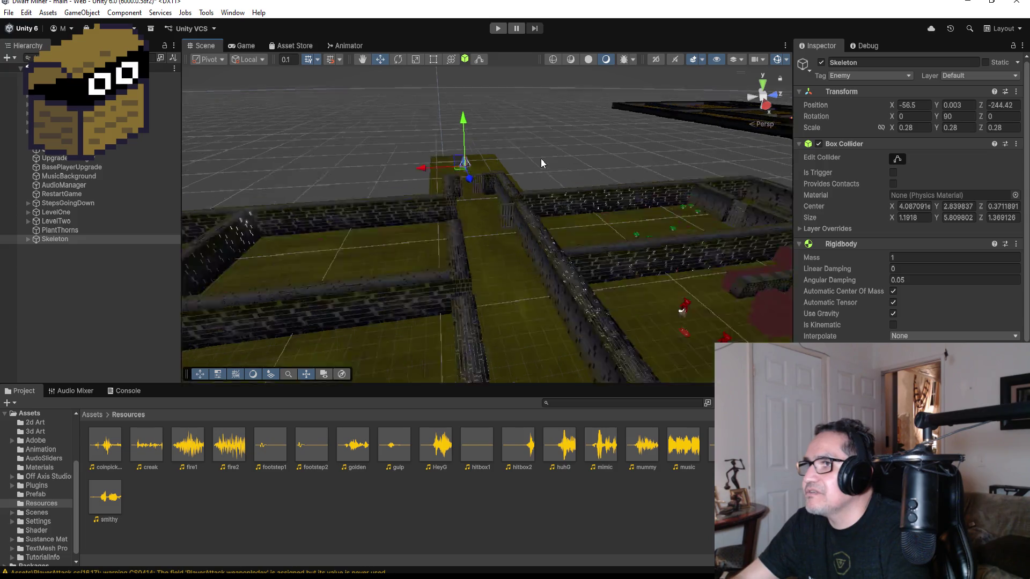
pyautogui.scroll(-5, 626, 226)
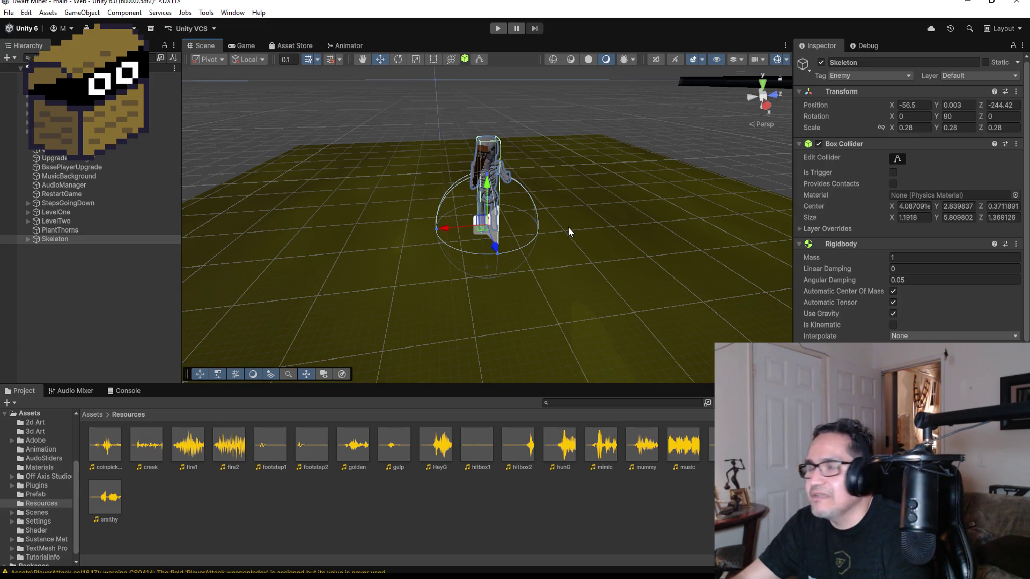
pyautogui.click(764, 83)
pyautogui.scroll(-5, 561, 244)
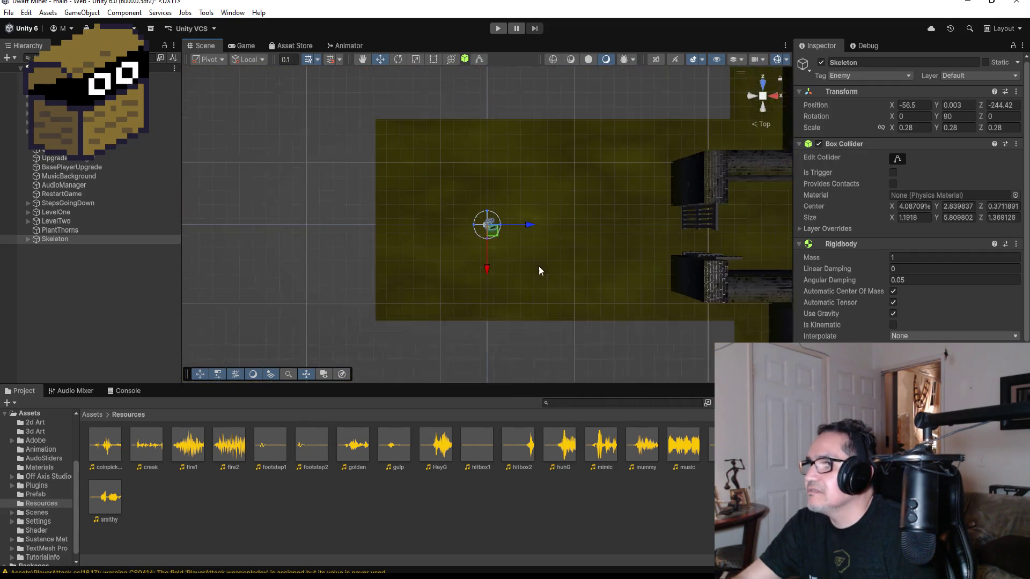
pyautogui.moveTo(485, 269); pyautogui.dragTo(490, 328)
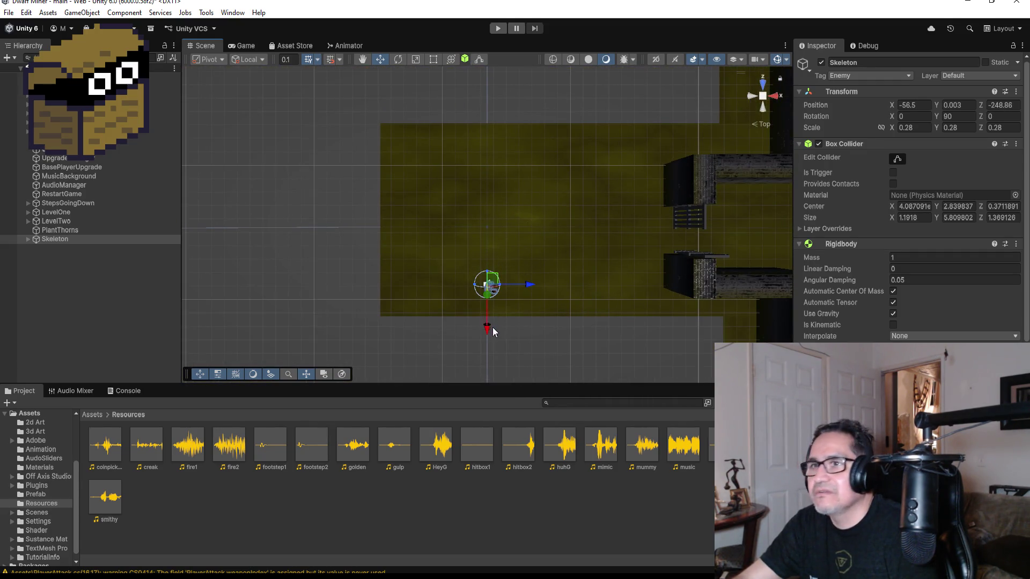
pyautogui.click(81, 239)
# Step: Duplicate the Skeleton twice, moving the first copy up the floor and the second left and down
pyautogui.hotkey('ctrl', 'd')
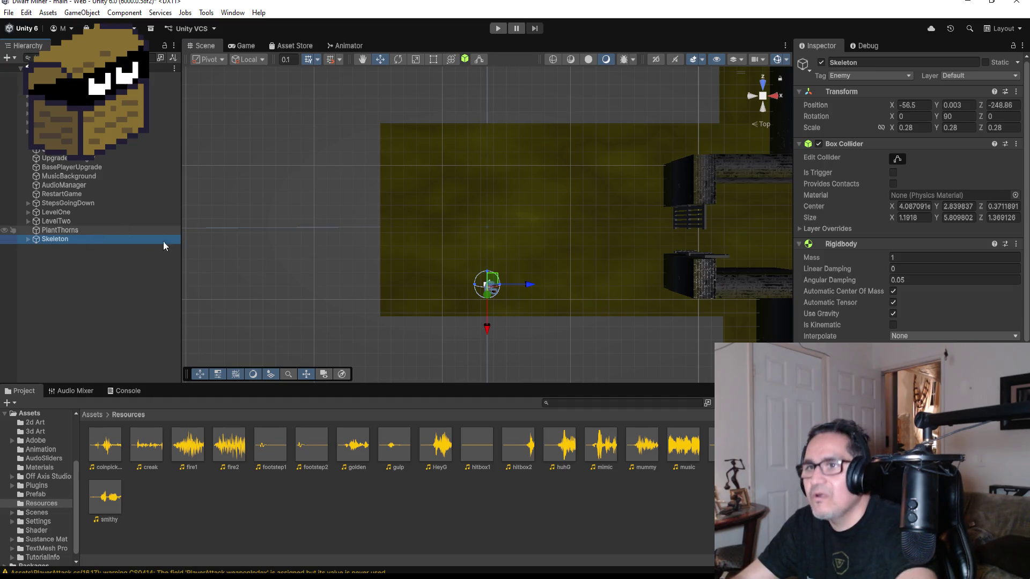
pyautogui.moveTo(484, 334); pyautogui.dragTo(506, 216)
pyautogui.hotkey('ctrl', 'd')
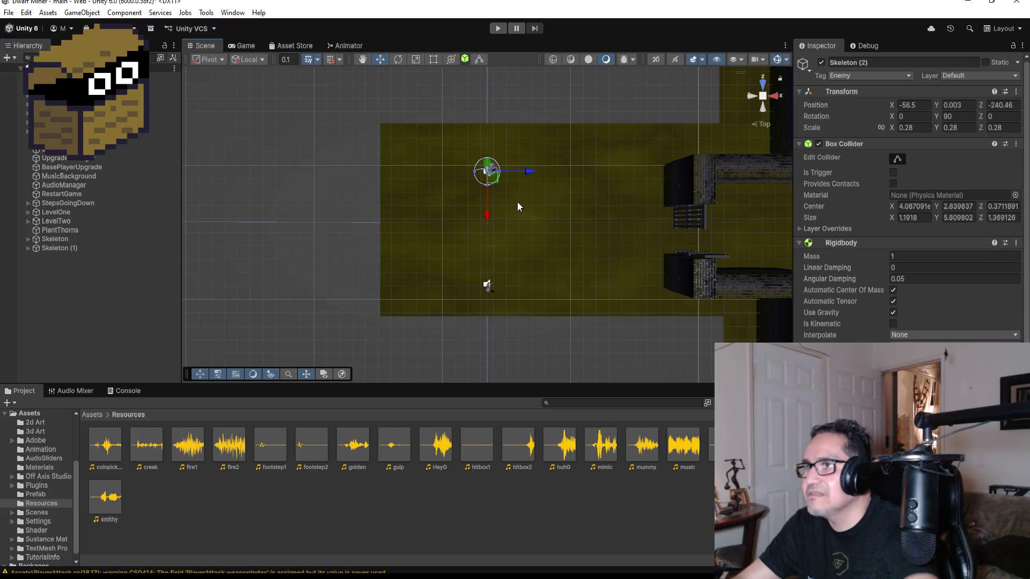
pyautogui.moveTo(530, 172); pyautogui.dragTo(469, 171)
pyautogui.moveTo(426, 220); pyautogui.dragTo(427, 271)
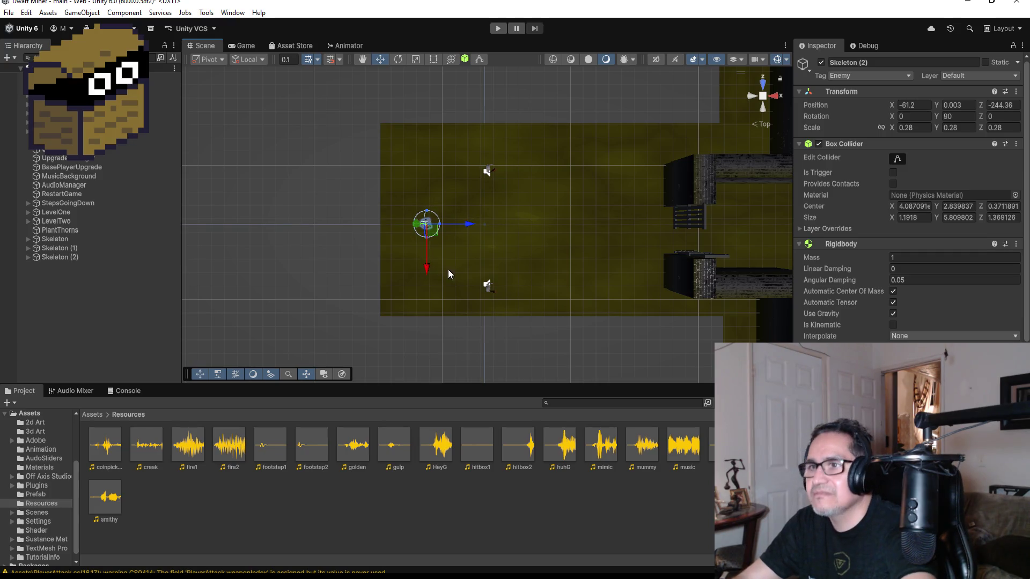
# Step: Make a third Skeleton copy, move it right into the room, and start Play mode
pyautogui.hotkey('ctrl', 'd')
pyautogui.moveTo(471, 225)
pyautogui.mouseDown()
pyautogui.moveTo(604, 225)
pyautogui.moveTo(595, 226)
pyautogui.mouseUp()
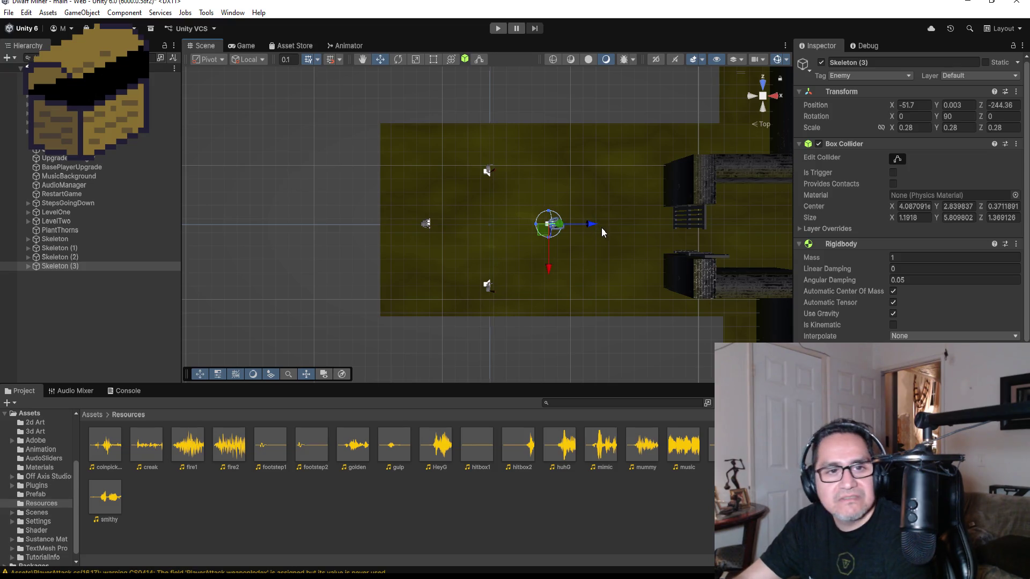
pyautogui.click(498, 28)
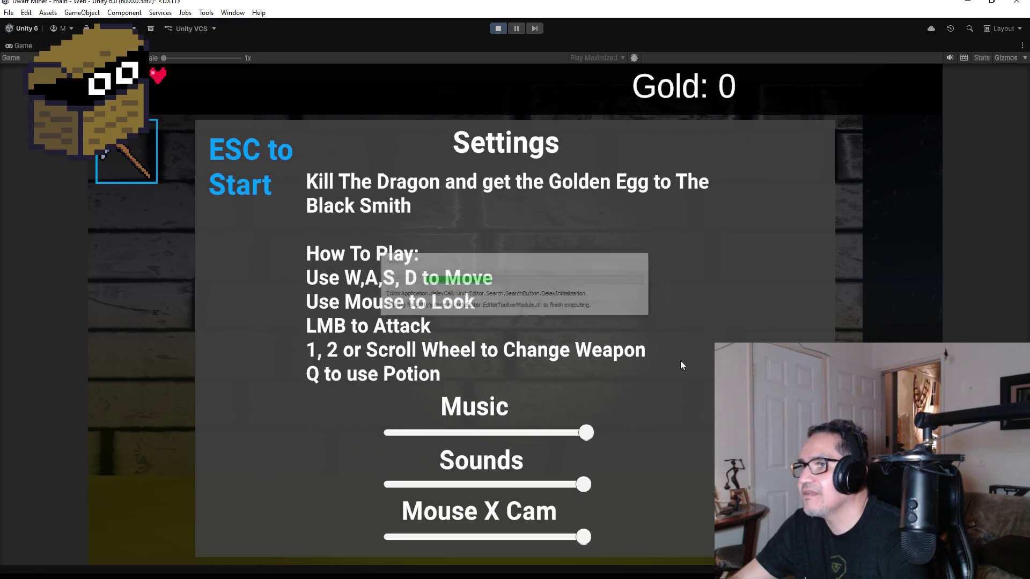
# Step: Start the game and walk past the barred gates toward the mushroom creature, equipping the axe
pyautogui.press('Escape')
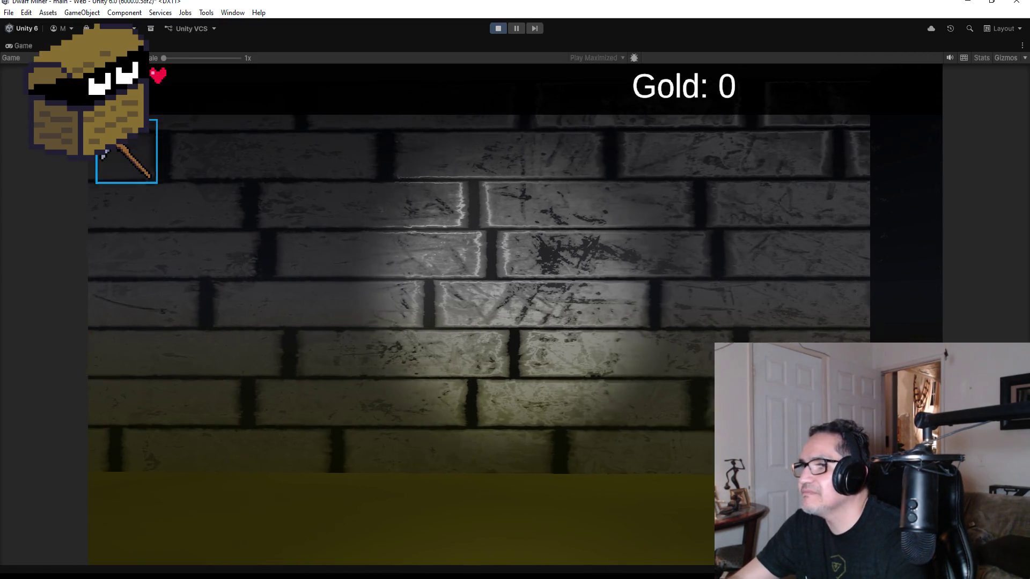
pyautogui.press('w')
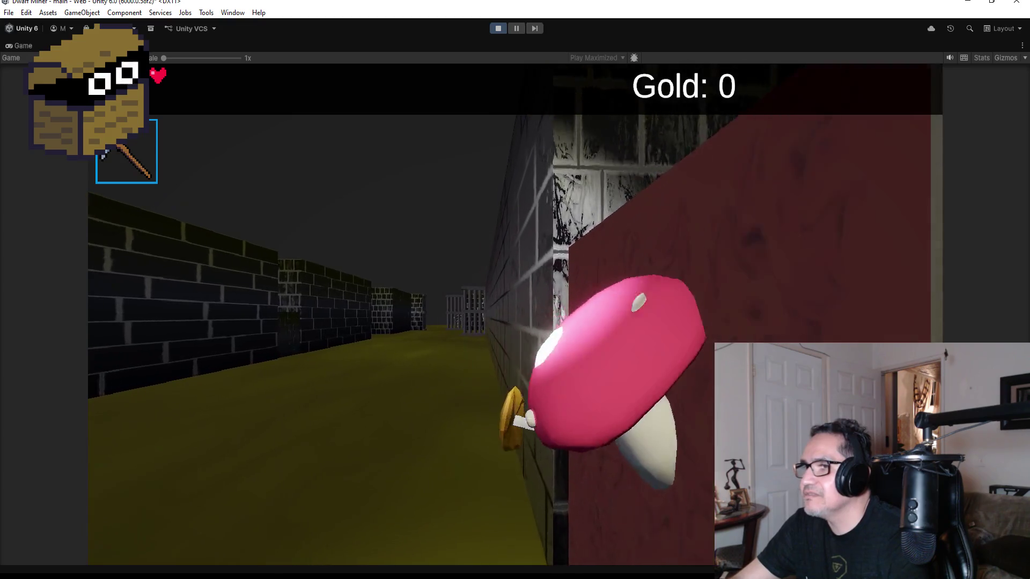
pyautogui.press('w')
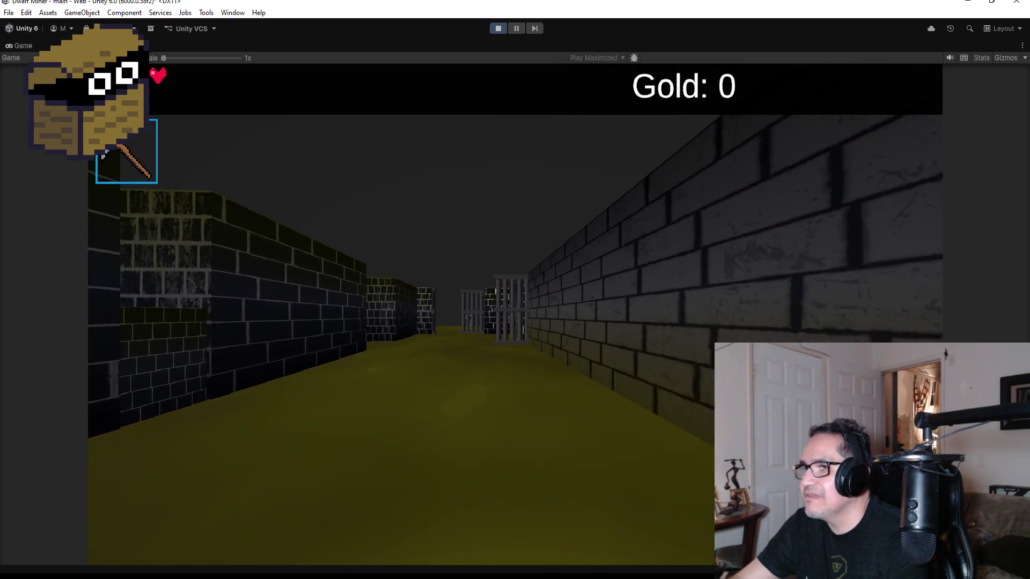
pyautogui.press('w')
pyautogui.press('q')
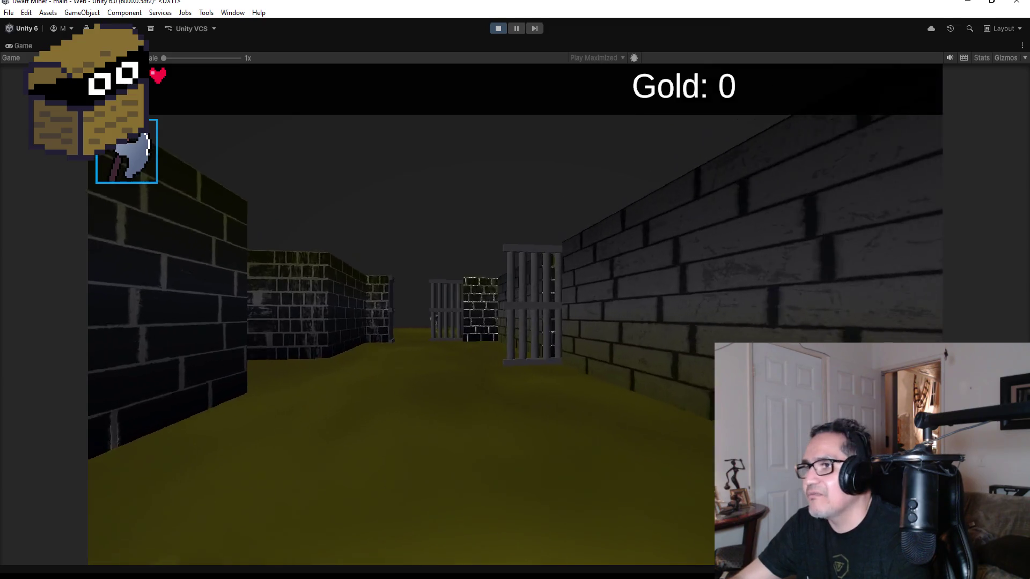
pyautogui.press('w')
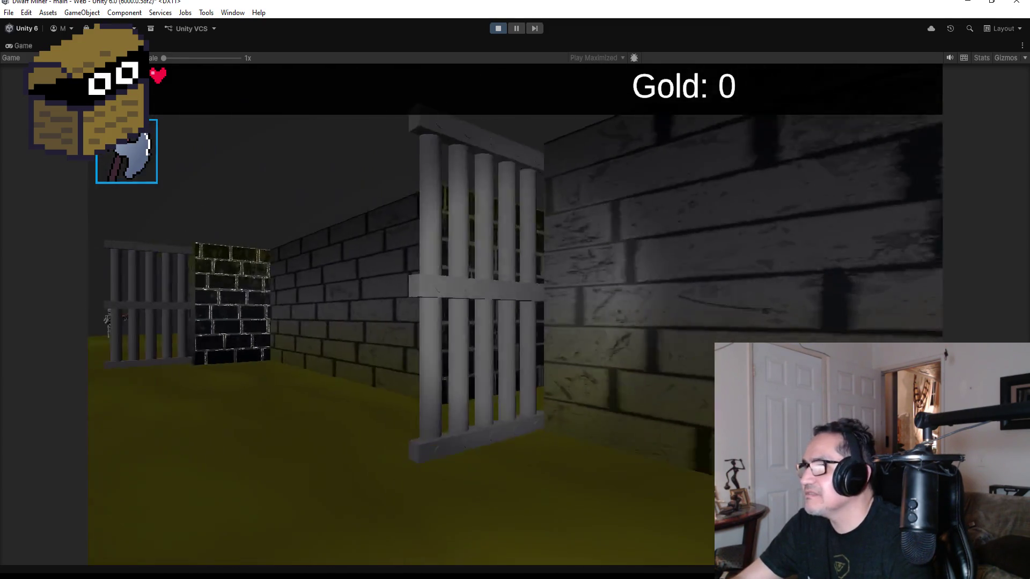
pyautogui.press('w')
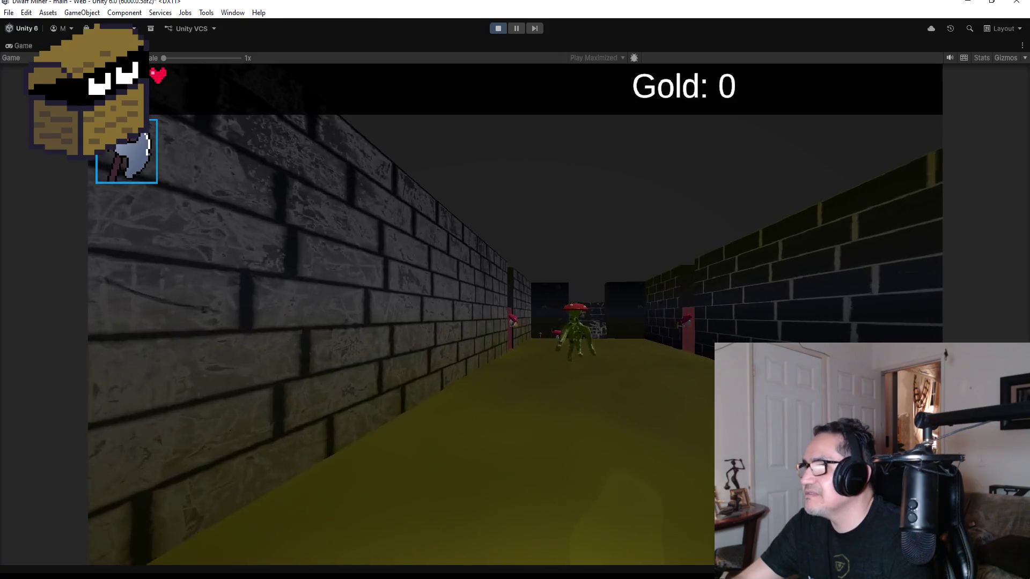
pyautogui.press('w')
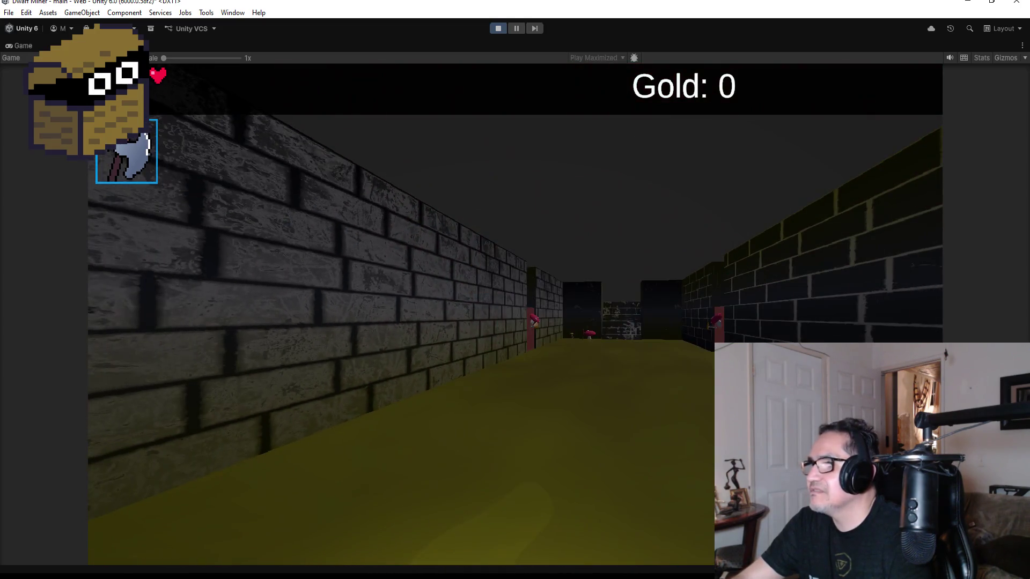
# Step: Turn back and walk through the gated corridor into the arena with the four skeletons
pyautogui.press('a')
pyautogui.press('a')
pyautogui.press('w')
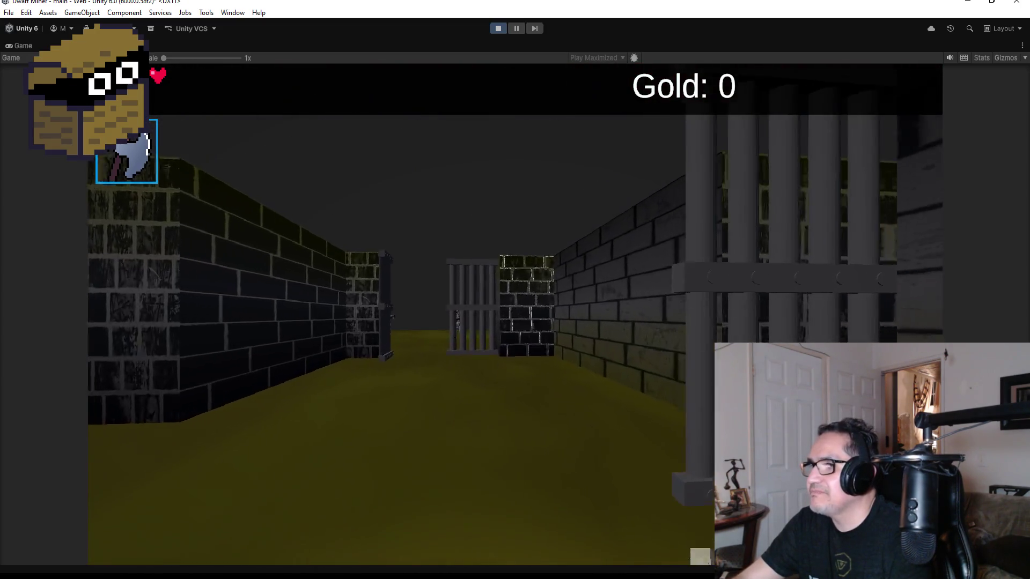
pyautogui.press('w')
pyautogui.press('w')
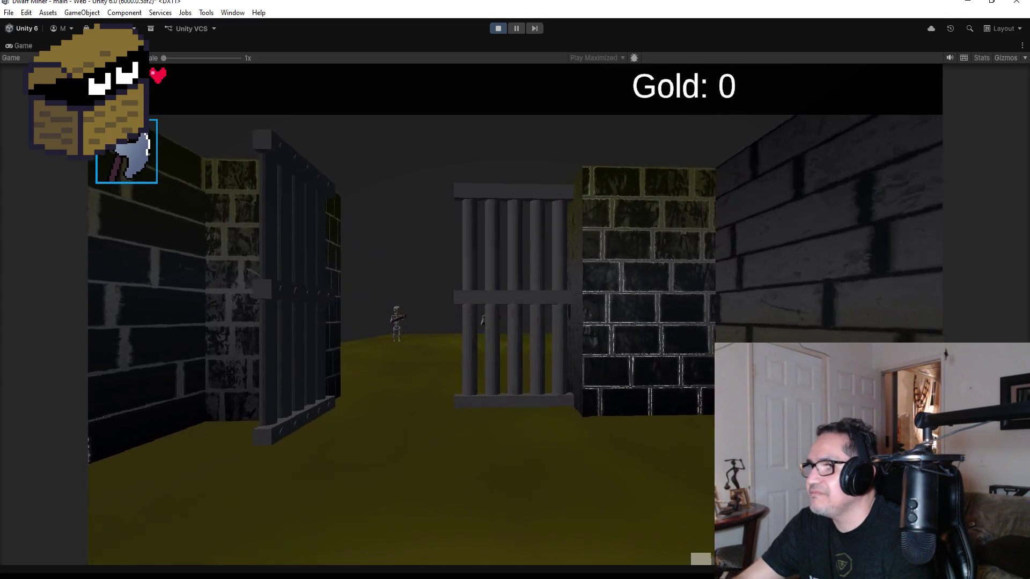
pyautogui.press('w')
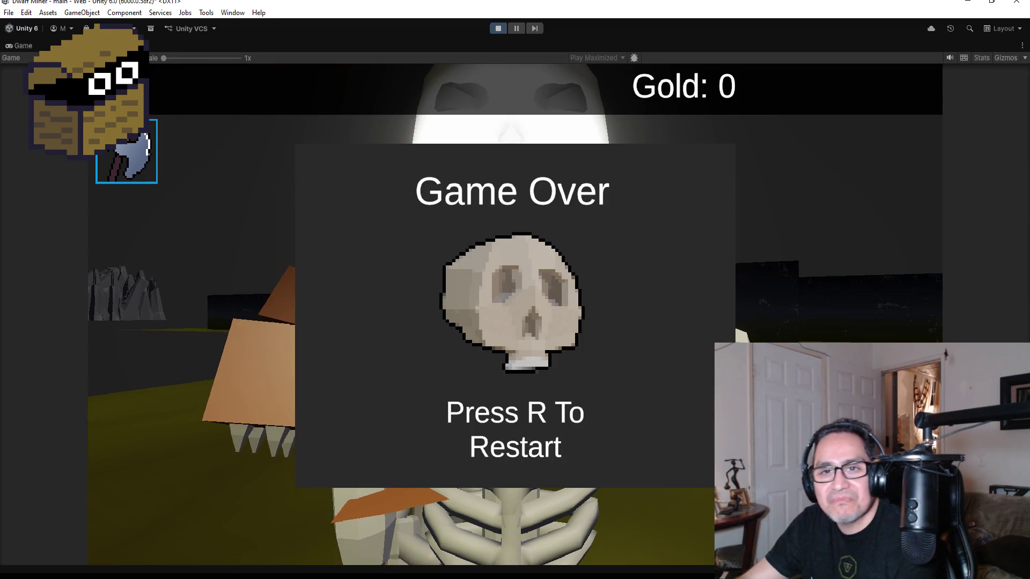
# Step: After the Game Over, restart and resume the game, then stop the play-test
pyautogui.press('r')
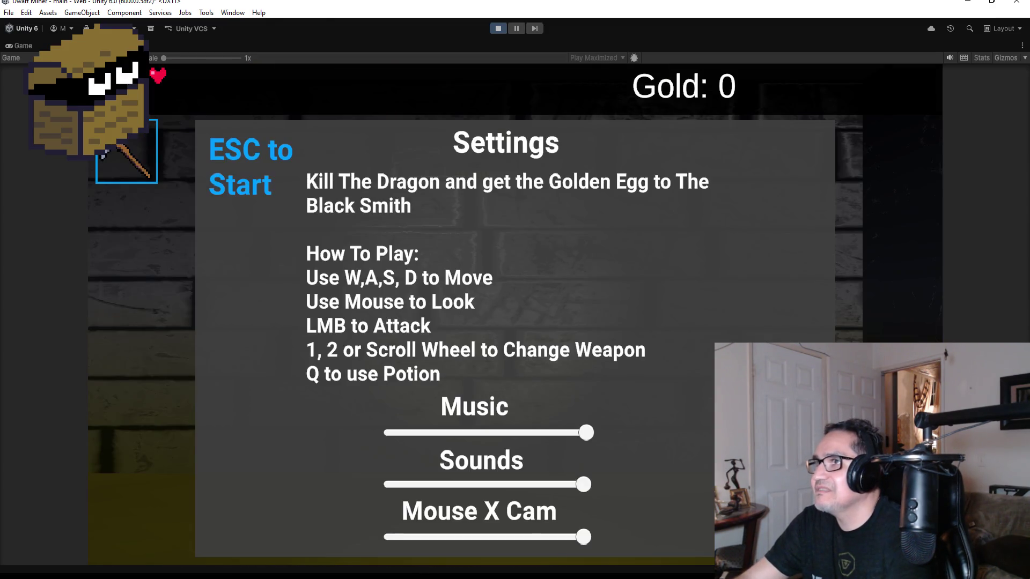
pyautogui.press('Escape')
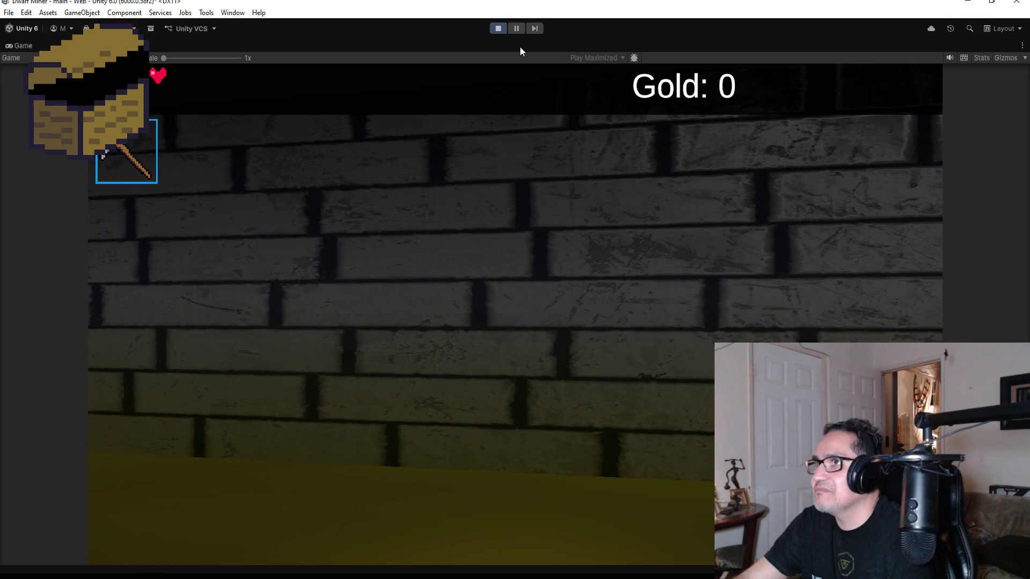
pyautogui.click(497, 28)
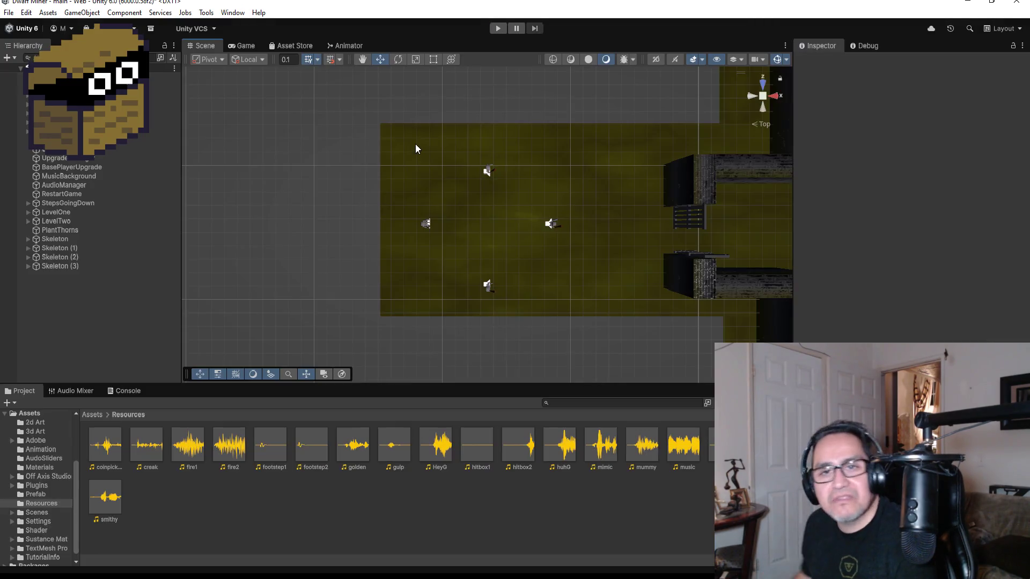
# Step: Select and frame the Plane (8) corridor floor, orbiting into a perspective view of the level
pyautogui.scroll(-5, 784, 203)
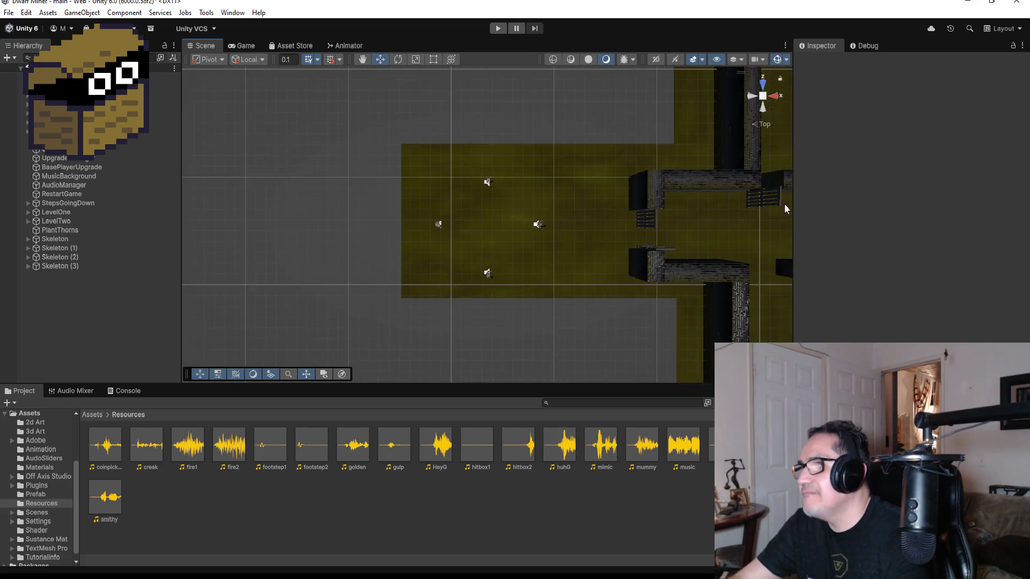
pyautogui.click(682, 129)
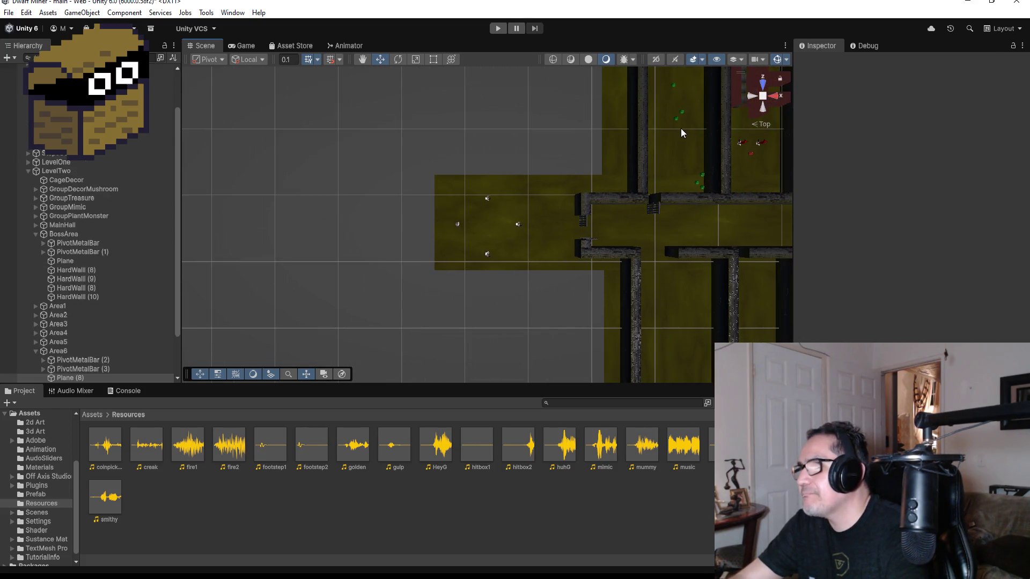
pyautogui.press('f')
pyautogui.scroll(4, 553, 291)
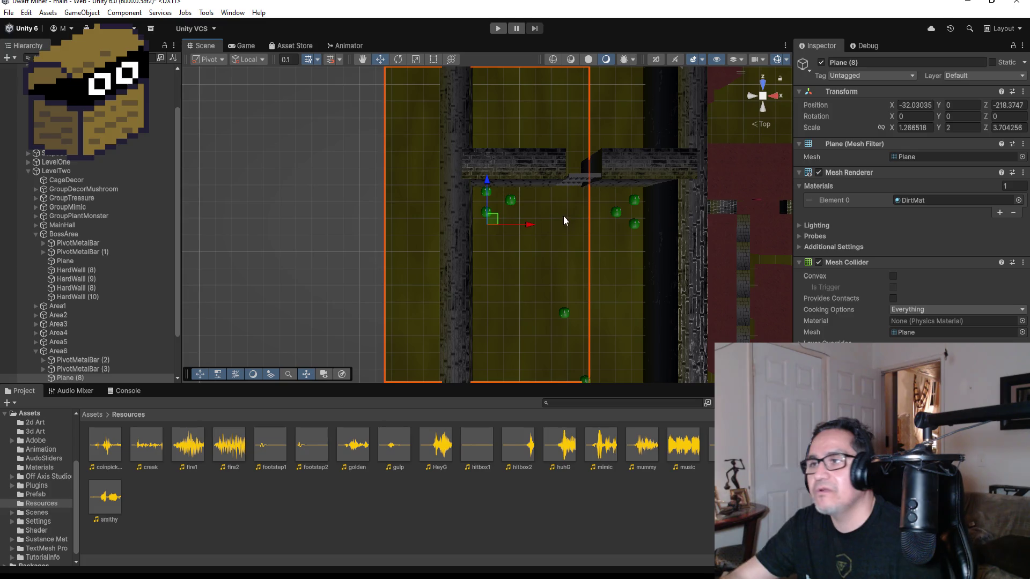
pyautogui.scroll(-10, 534, 306)
pyautogui.scroll(-2, 465, 338)
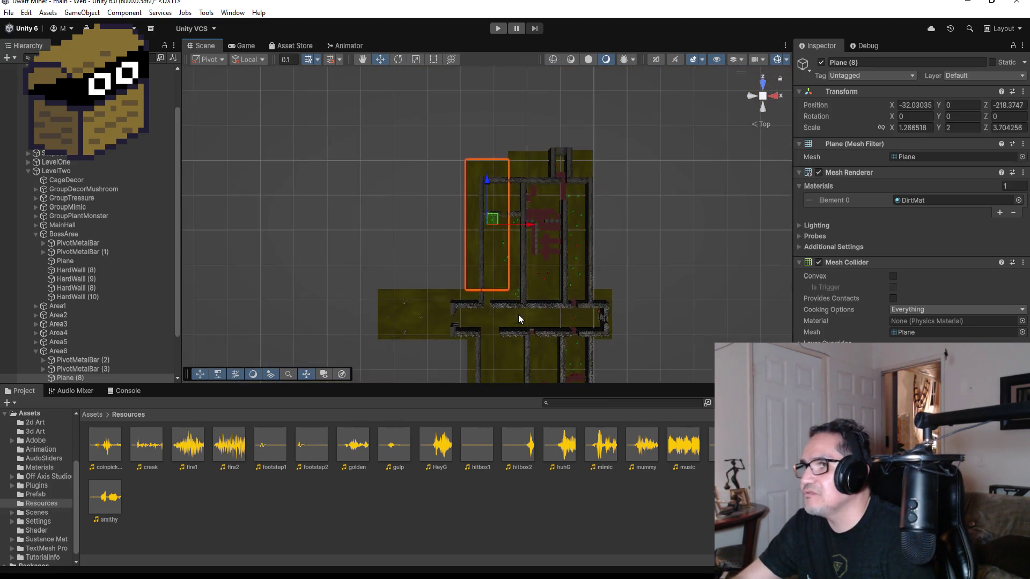
pyautogui.scroll(-2, 518, 316)
pyautogui.moveTo(498, 343); pyautogui.dragTo(531, 268)
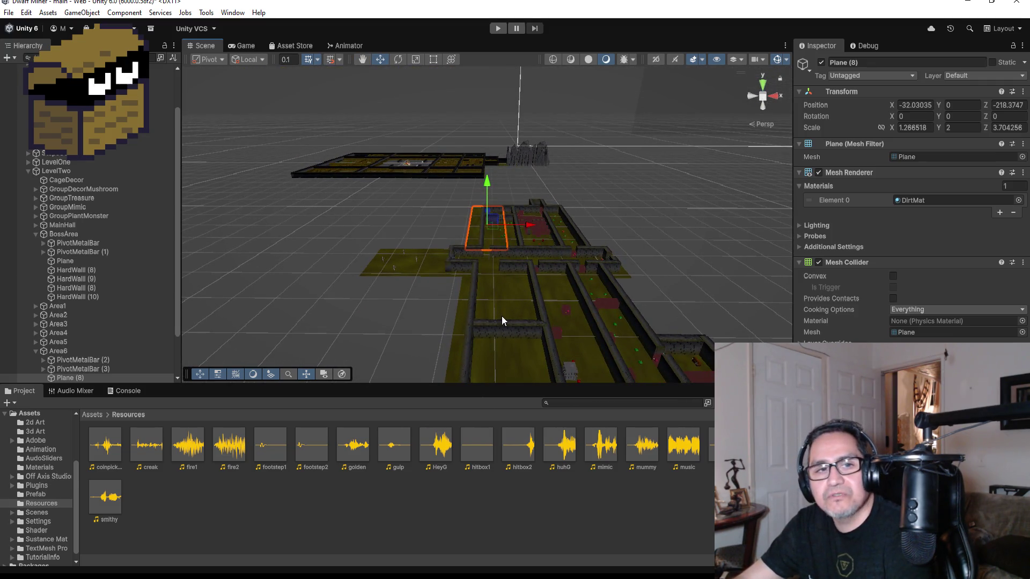
pyautogui.scroll(5, 502, 311)
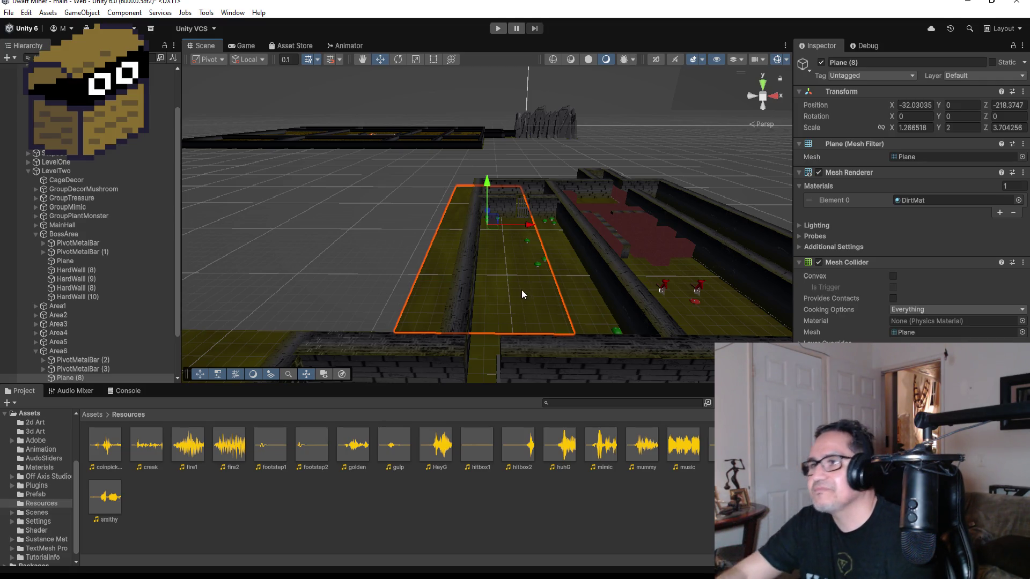
# Step: Show the top-level Assets folder contents and collapse the LevelTwo group in the Hierarchy
pyautogui.scroll(-3, 522, 290)
pyautogui.scroll(5, 552, 265)
pyautogui.scroll(-1, 612, 248)
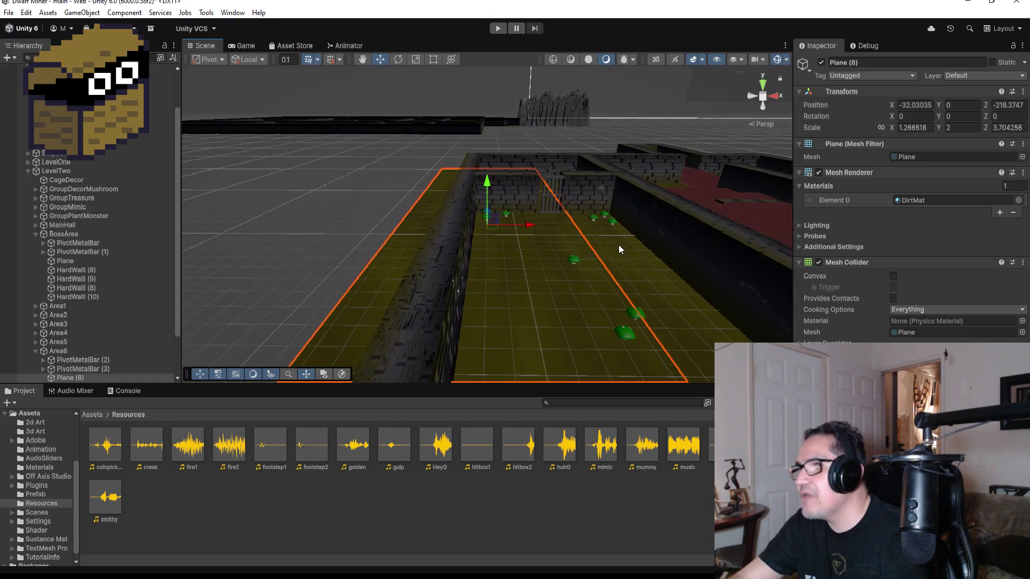
pyautogui.scroll(-3, 622, 234)
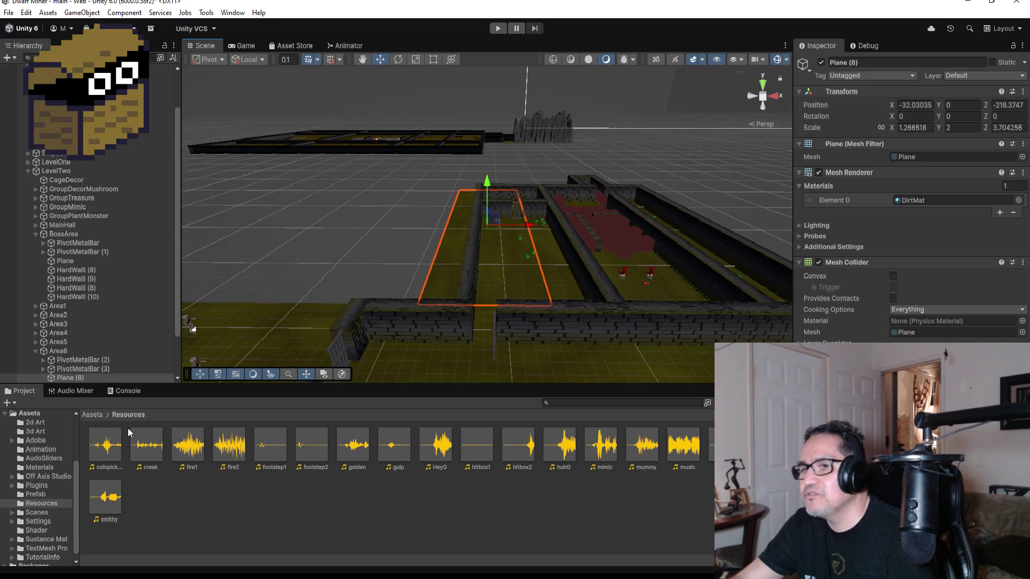
pyautogui.click(93, 415)
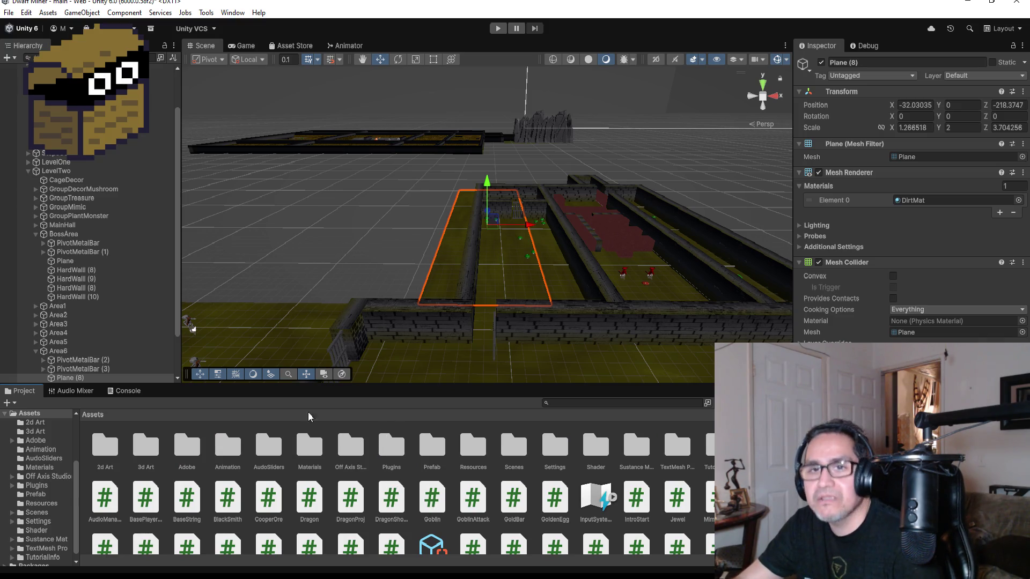
pyautogui.scroll(-3, 178, 335)
pyautogui.scroll(-5, 370, 290)
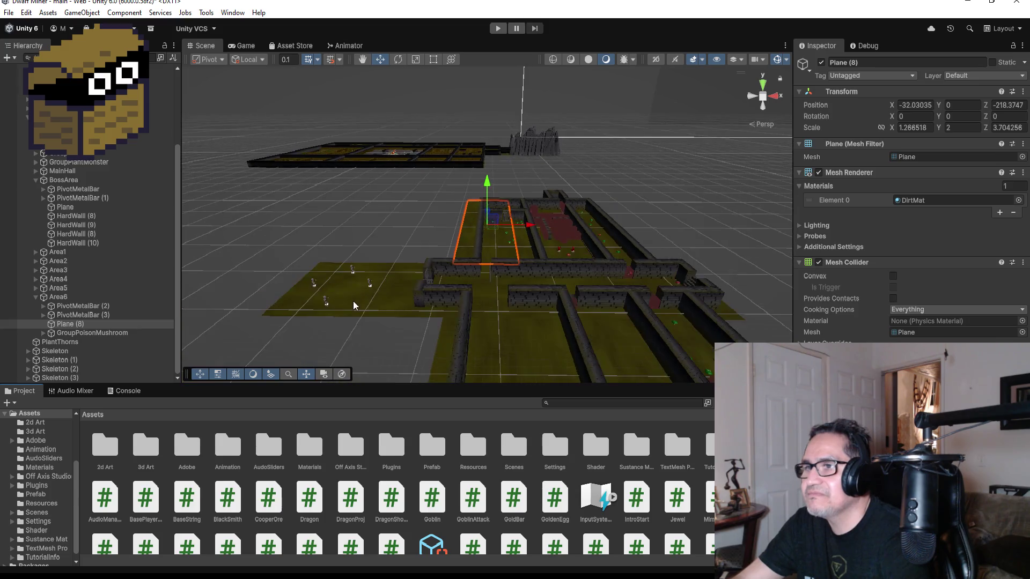
pyautogui.scroll(3, 374, 289)
pyautogui.scroll(3, 70, 268)
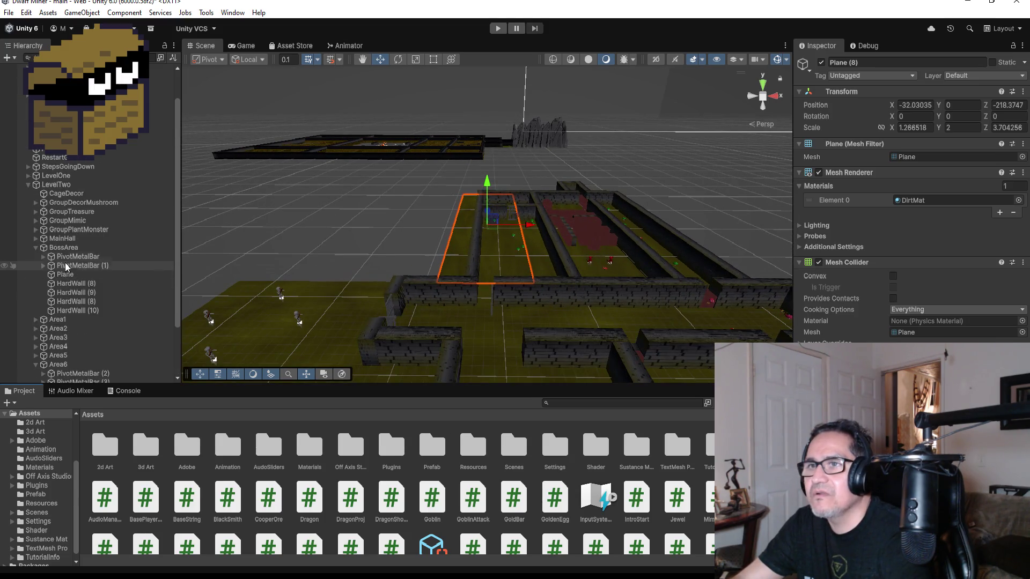
pyautogui.click(28, 185)
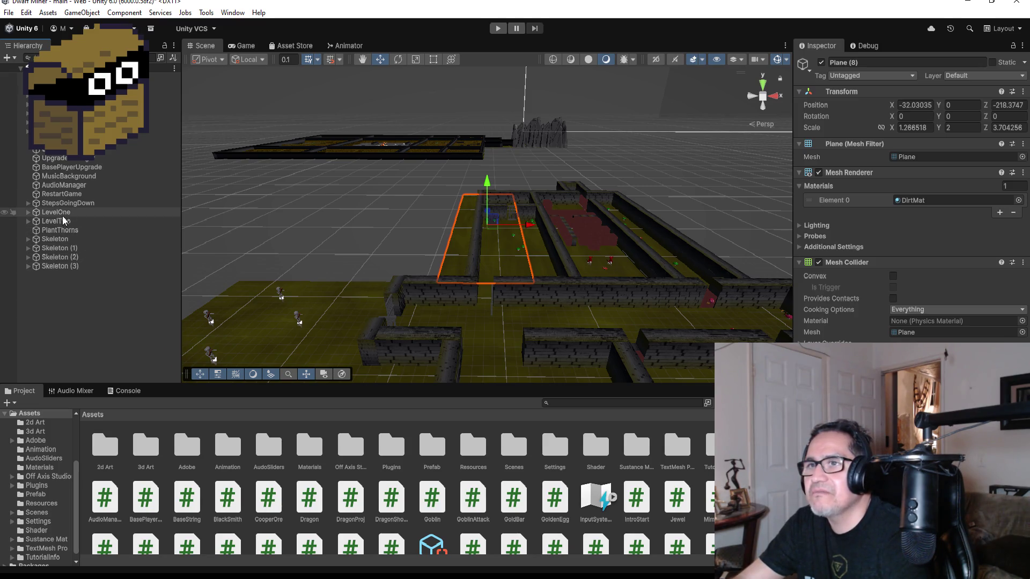
pyautogui.scroll(4, 570, 232)
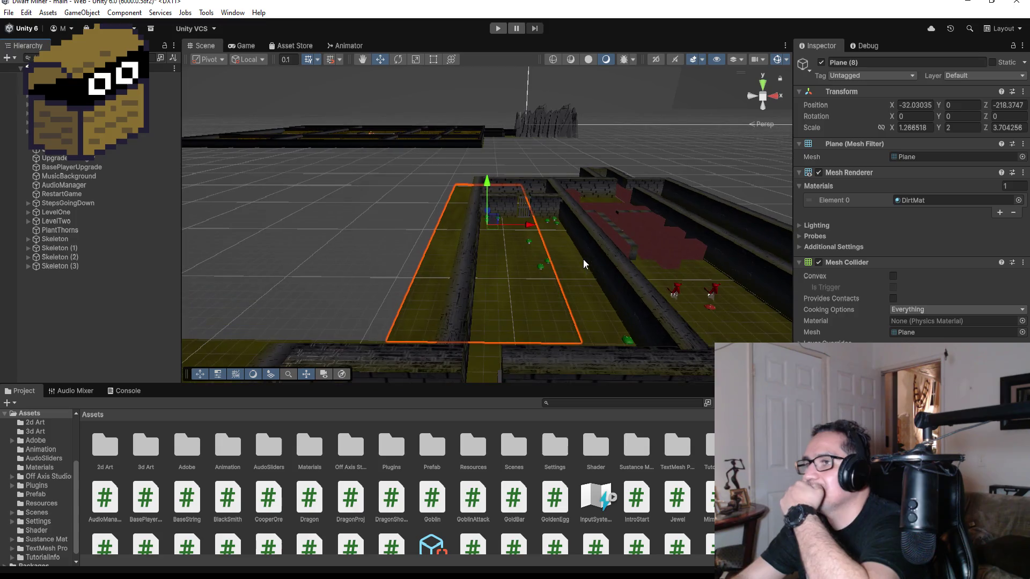
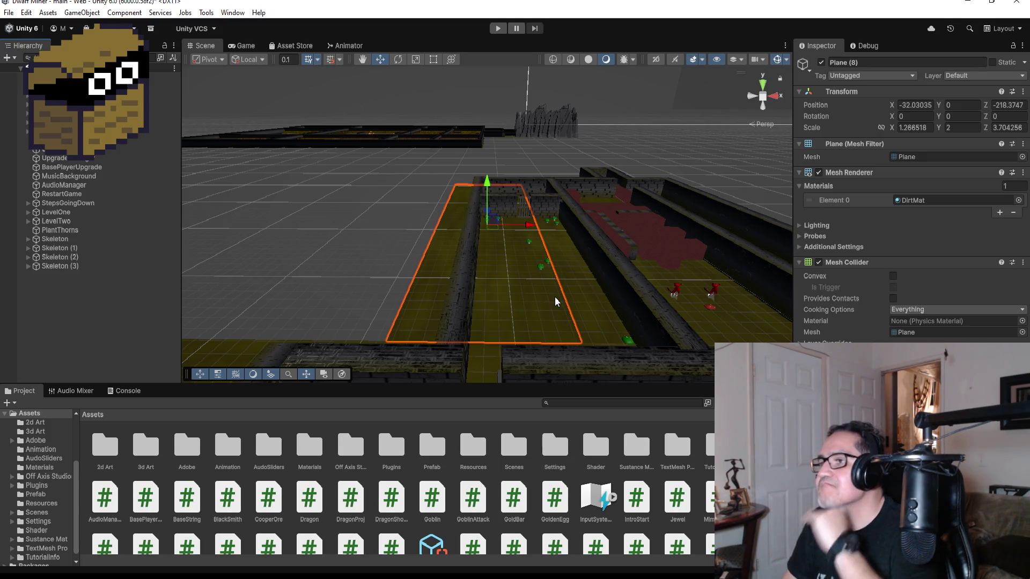
# Step: Expand LevelTwo and briefly check the contents of BossArea and Area6
pyautogui.scroll(-3, 585, 260)
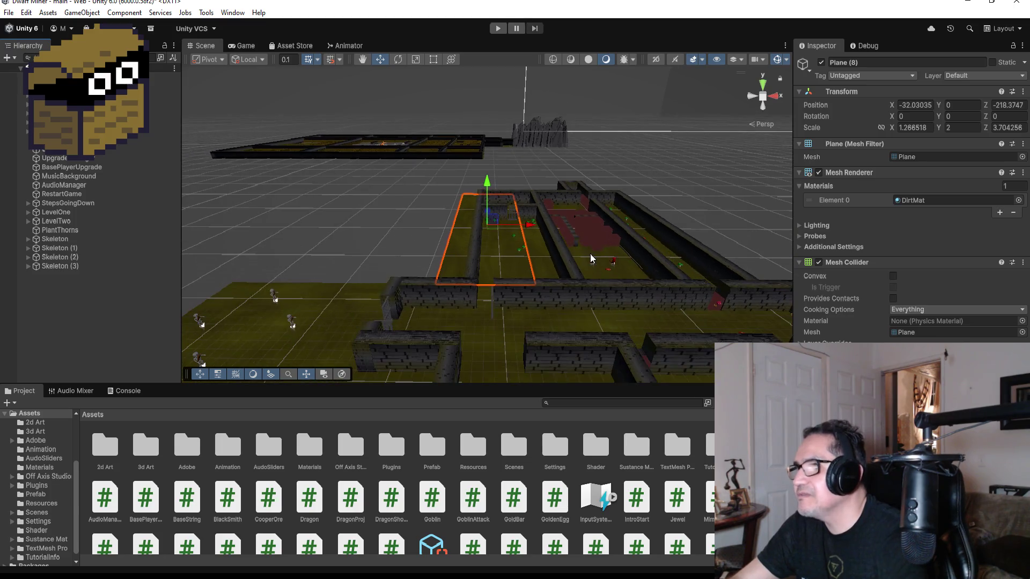
pyautogui.scroll(3, 591, 259)
pyautogui.moveTo(639, 268)
pyautogui.mouseDown()
pyautogui.moveTo(563, 274)
pyautogui.moveTo(616, 308)
pyautogui.mouseUp()
pyautogui.scroll(-4, 602, 306)
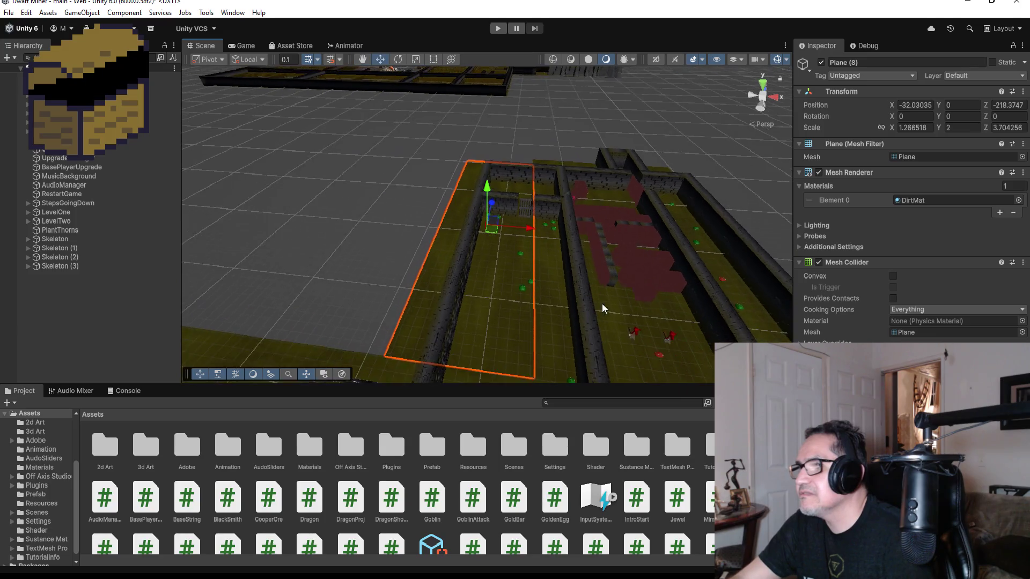
pyautogui.scroll(2, 555, 263)
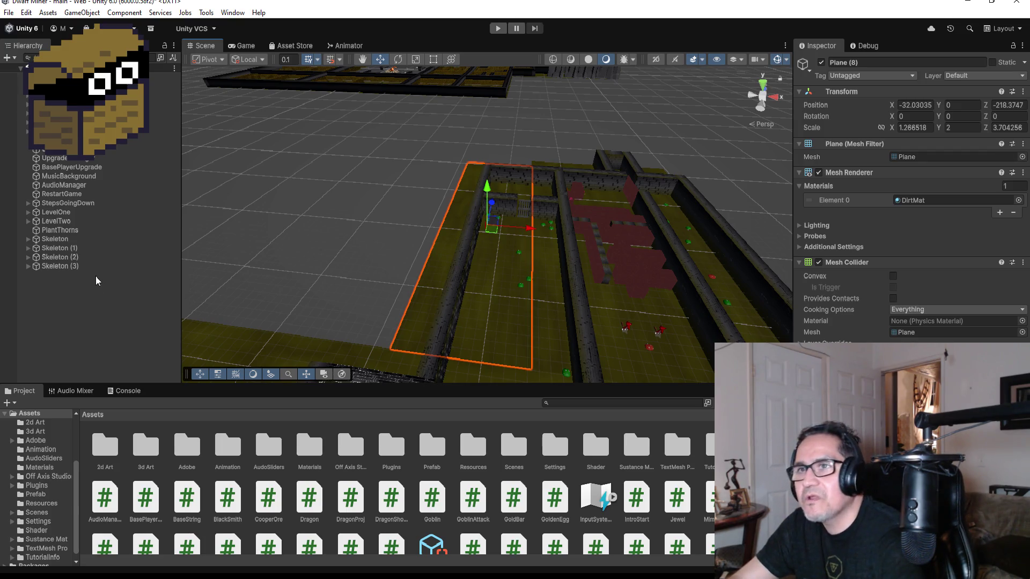
pyautogui.click(27, 221)
pyautogui.click(36, 283)
pyautogui.click(36, 284)
pyautogui.click(36, 338)
pyautogui.scroll(-2, 49, 331)
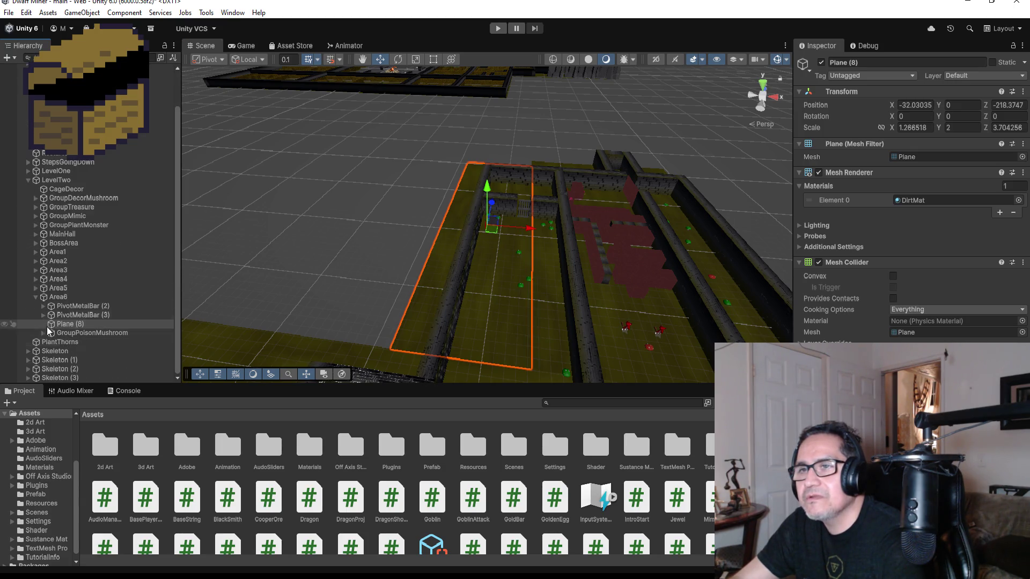
pyautogui.click(36, 297)
# Step: Review the contents of Area2, Area3 and Area4, including Area4's wall group
pyautogui.click(35, 297)
pyautogui.click(36, 297)
pyautogui.click(36, 306)
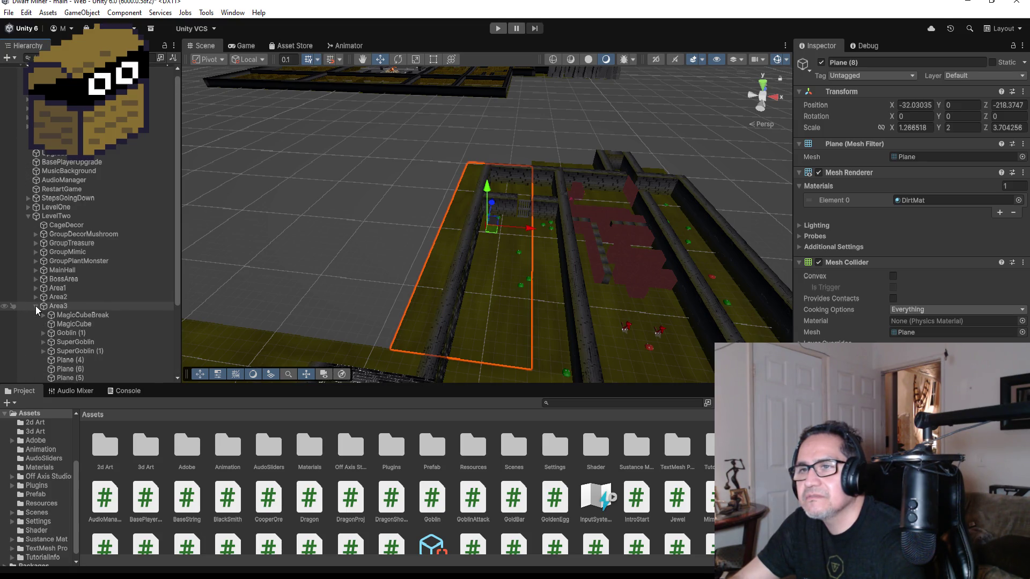
pyautogui.click(35, 305)
pyautogui.click(41, 315)
pyautogui.click(36, 315)
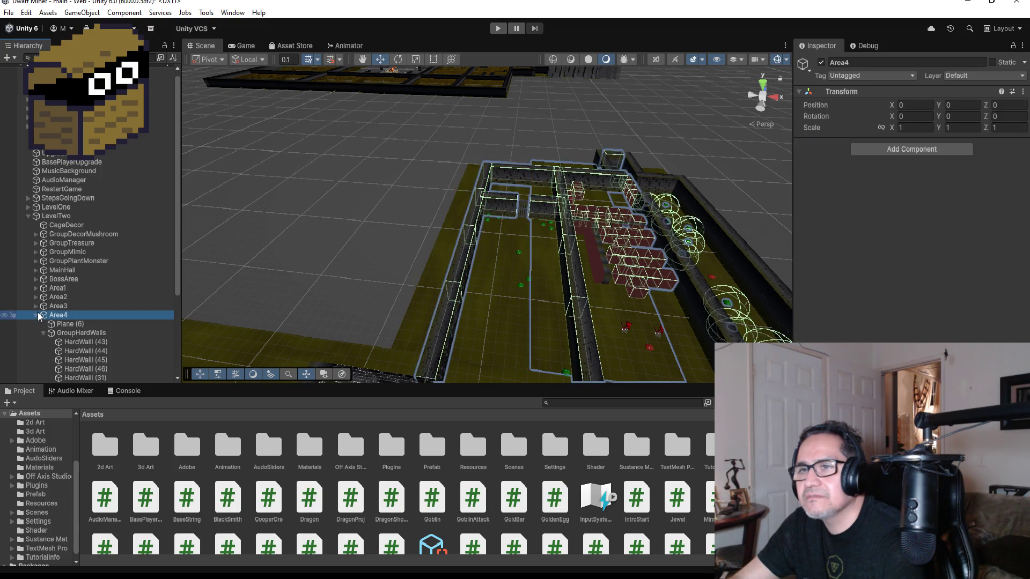
pyautogui.click(44, 333)
pyautogui.click(44, 232)
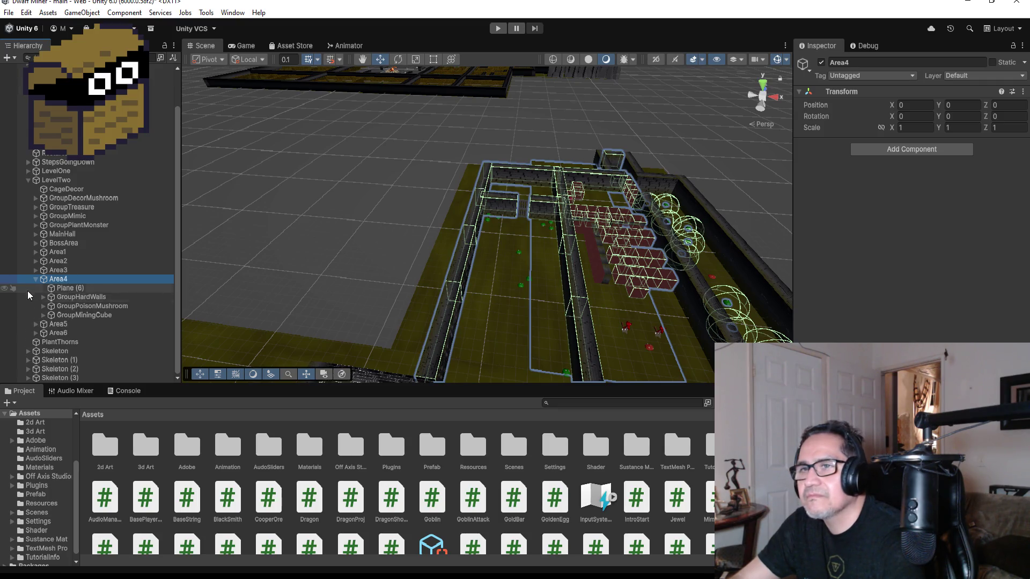
pyautogui.click(35, 279)
# Step: Pick Area5, then list and hide the walls in Area2's wall group
pyautogui.click(47, 324)
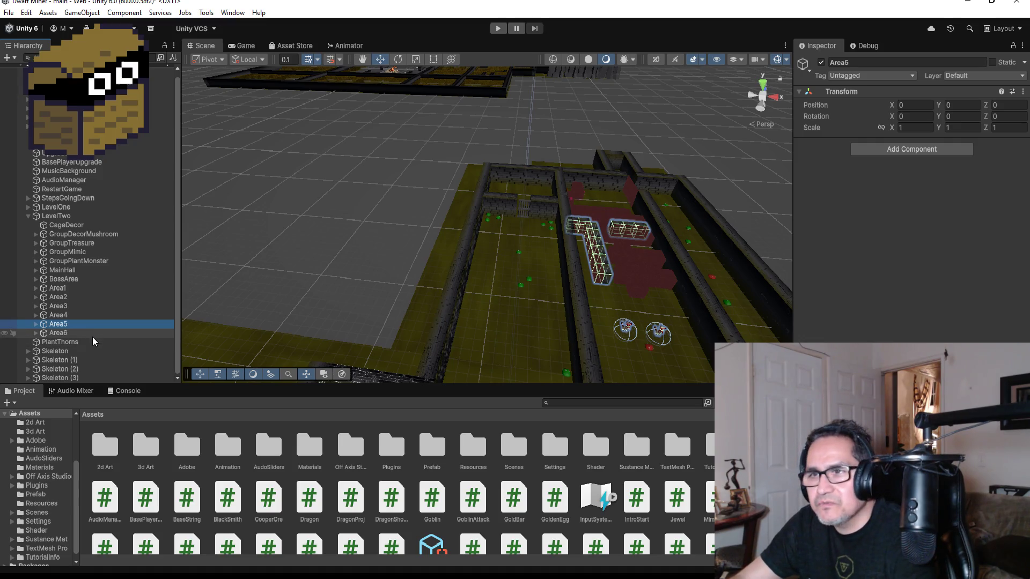
pyautogui.click(35, 297)
pyautogui.click(43, 315)
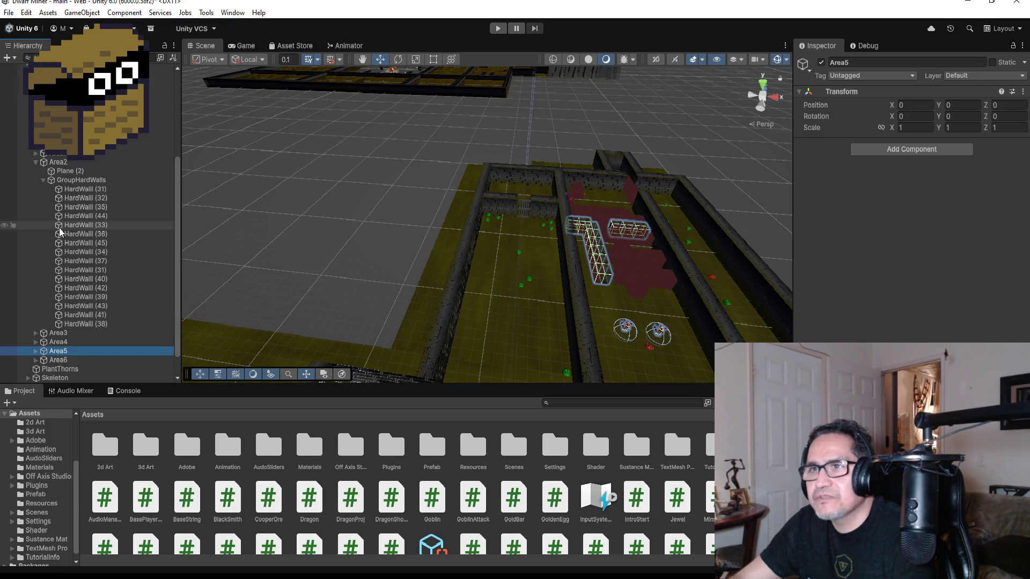
pyautogui.click(43, 180)
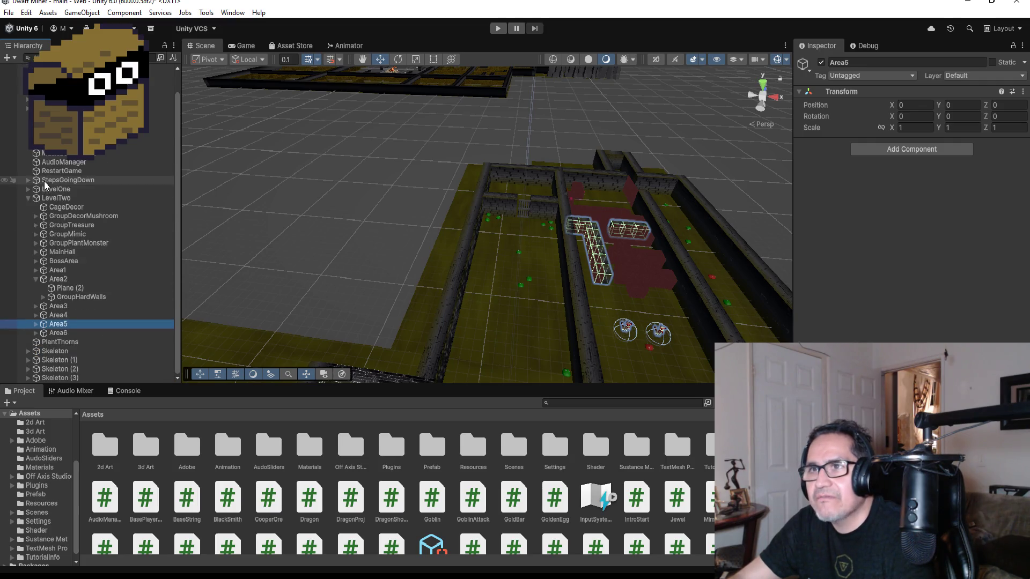
# Step: Expand Area3 and select SuperGoblin (1) to view its components
pyautogui.click(36, 306)
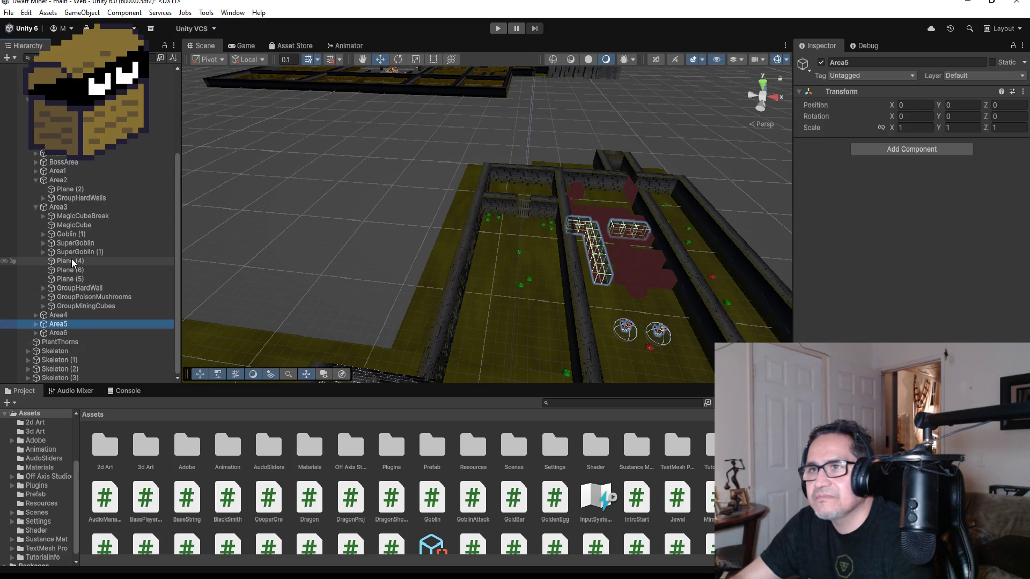
pyautogui.click(76, 252)
pyautogui.scroll(-2, 437, 274)
pyautogui.scroll(3, 558, 319)
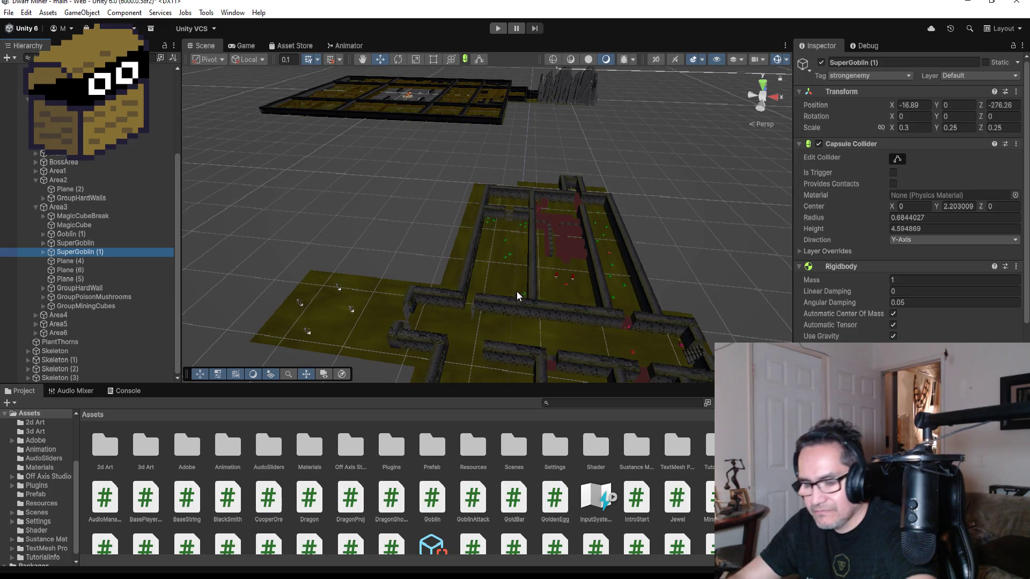
pyautogui.hotkey('ctrl', 'd')
pyautogui.moveTo(91, 265)
pyautogui.mouseDown()
pyautogui.moveTo(88, 356)
pyautogui.moveTo(97, 245)
pyautogui.moveTo(88, 353)
pyautogui.moveTo(90, 343)
pyautogui.mouseUp()
pyautogui.scroll(-2, 240, 330)
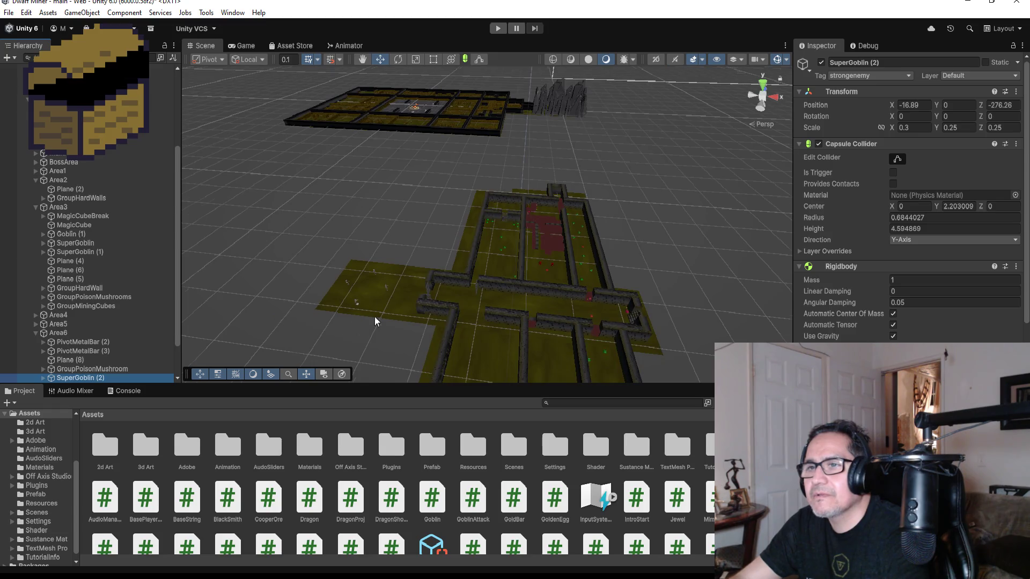
pyautogui.scroll(-5, 375, 321)
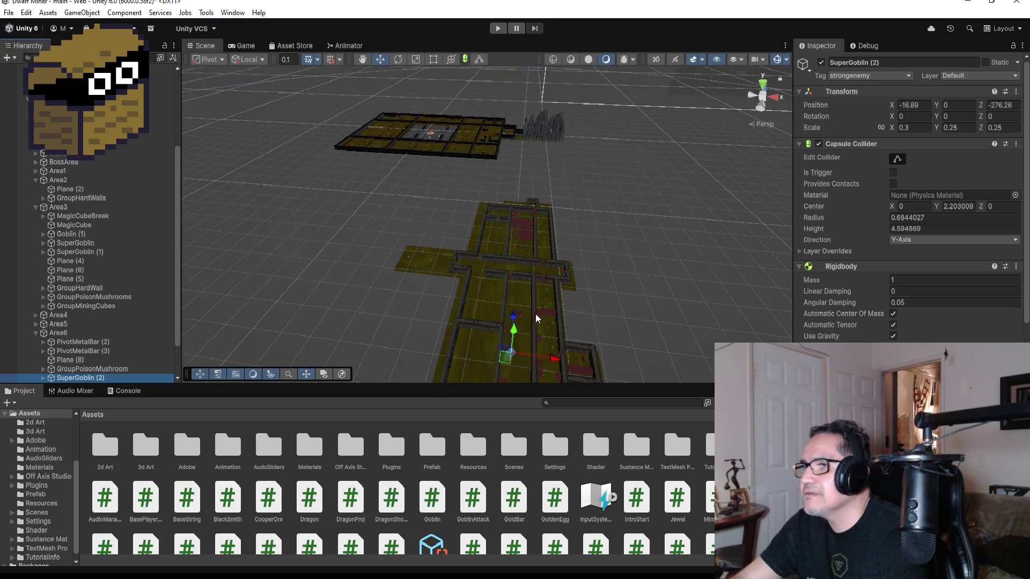
pyautogui.moveTo(518, 322)
pyautogui.mouseDown()
pyautogui.moveTo(518, 212)
pyautogui.moveTo(553, 221)
pyautogui.mouseUp()
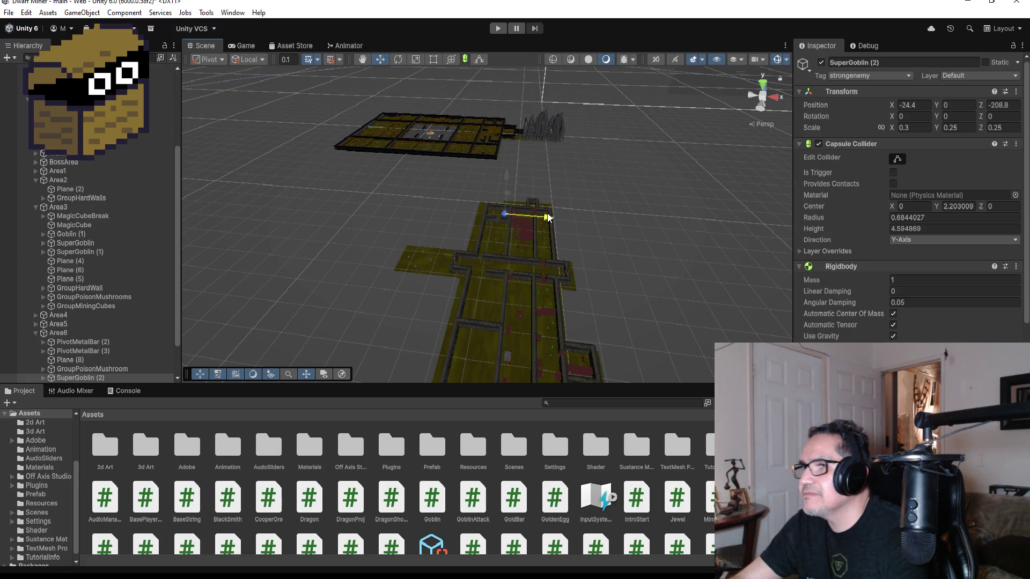
pyautogui.press('f')
pyautogui.scroll(-8, 620, 263)
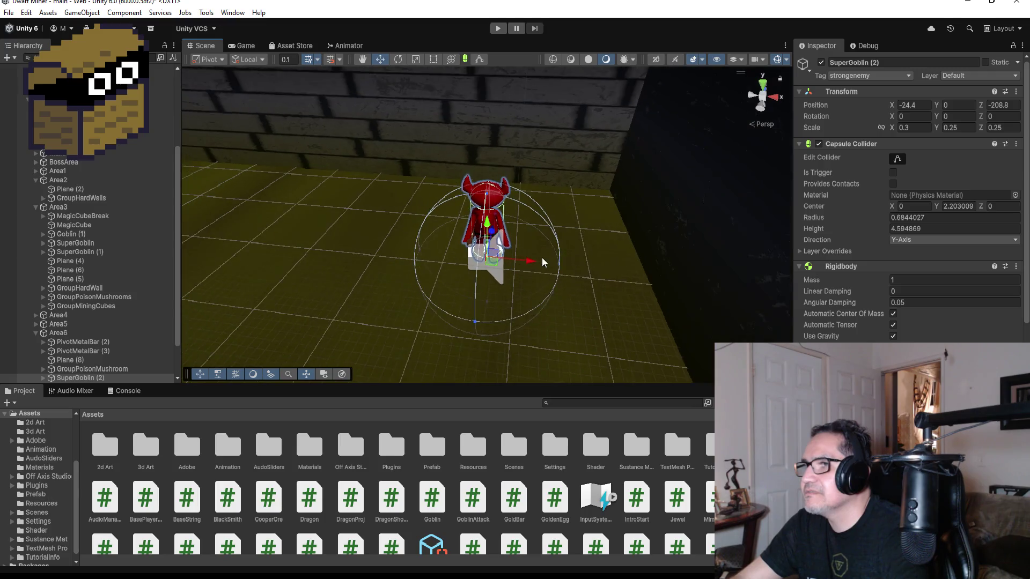
pyautogui.scroll(-3, 528, 255)
pyautogui.moveTo(526, 237)
pyautogui.mouseDown()
pyautogui.moveTo(421, 217)
pyautogui.moveTo(418, 227)
pyautogui.mouseUp()
pyautogui.scroll(-3, 92, 340)
pyautogui.rightClick(91, 333)
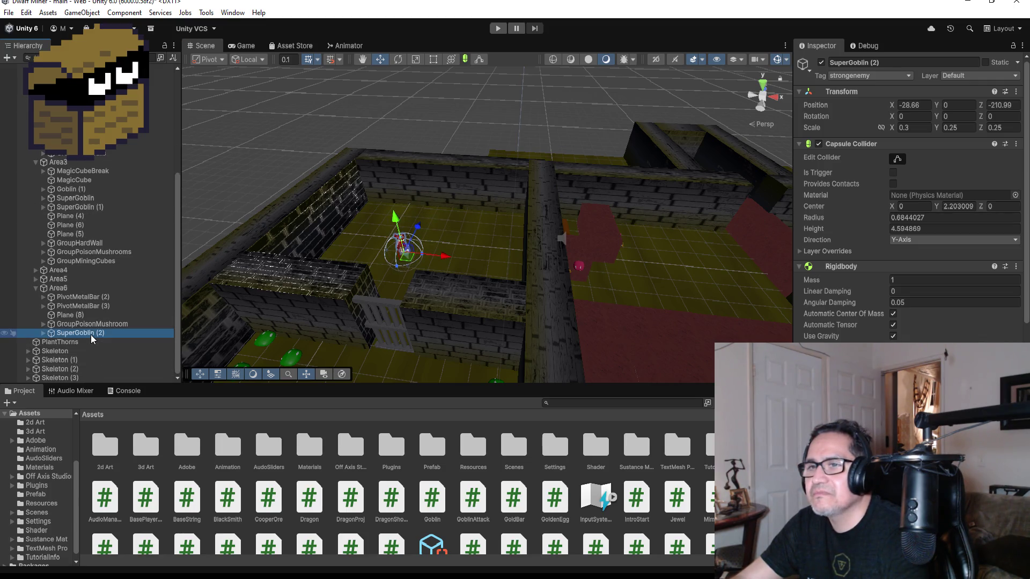
pyautogui.click(139, 189)
pyautogui.scroll(10, 107, 214)
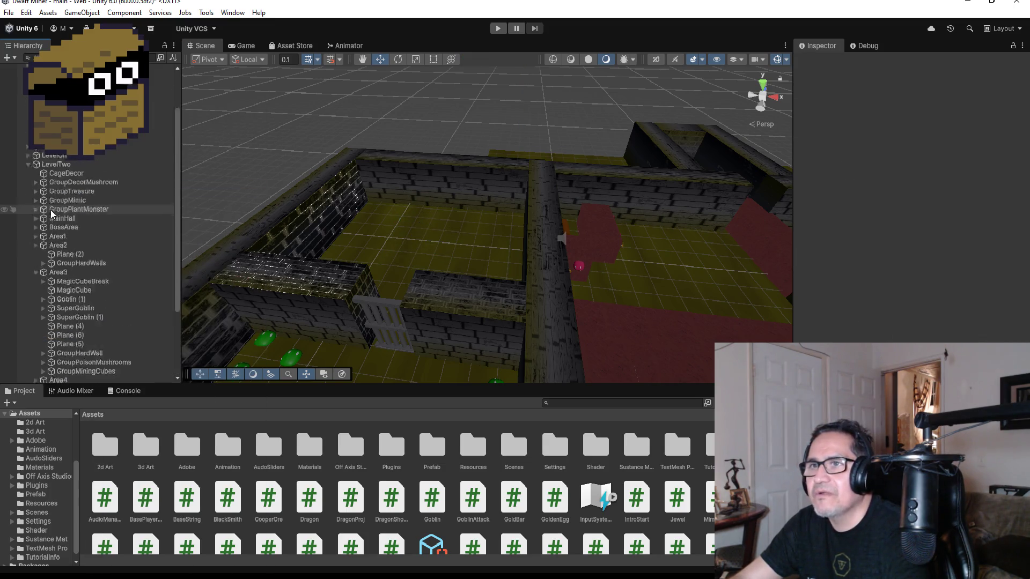
pyautogui.click(29, 222)
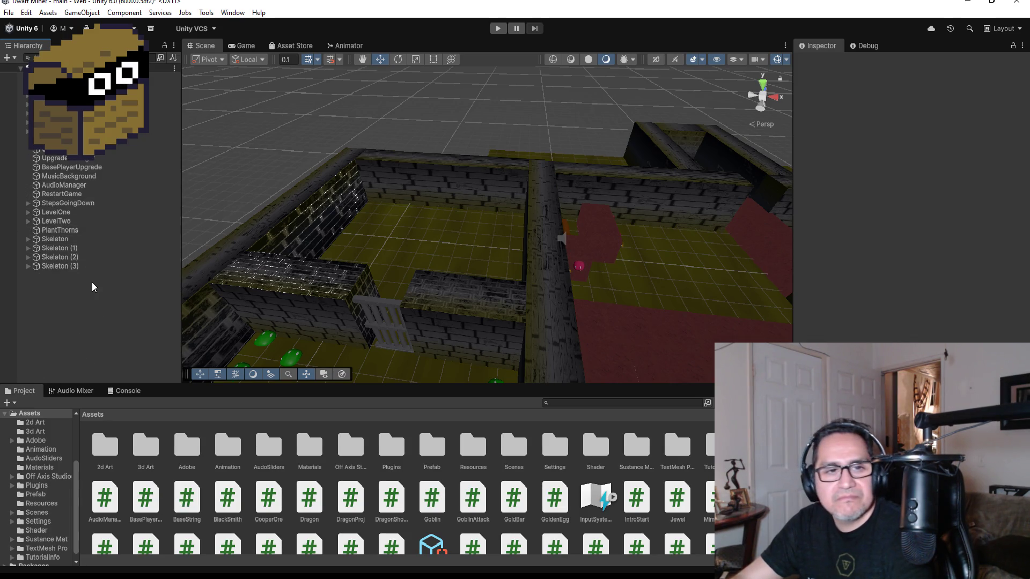
pyautogui.click(75, 248)
pyautogui.keyDown('shift'); pyautogui.click(77, 267); pyautogui.keyUp('shift')
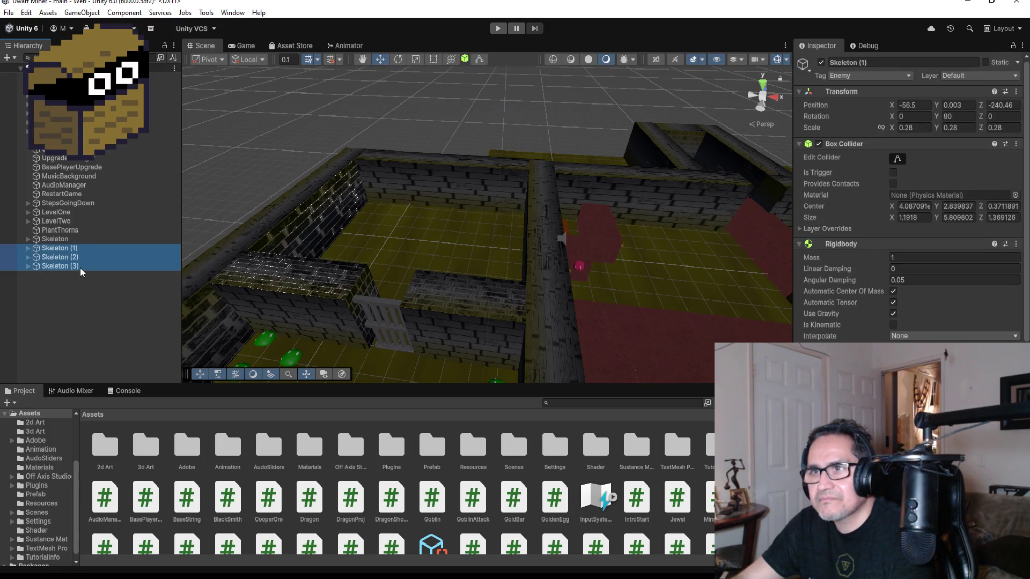
pyautogui.press('Delete')
pyautogui.click(55, 240)
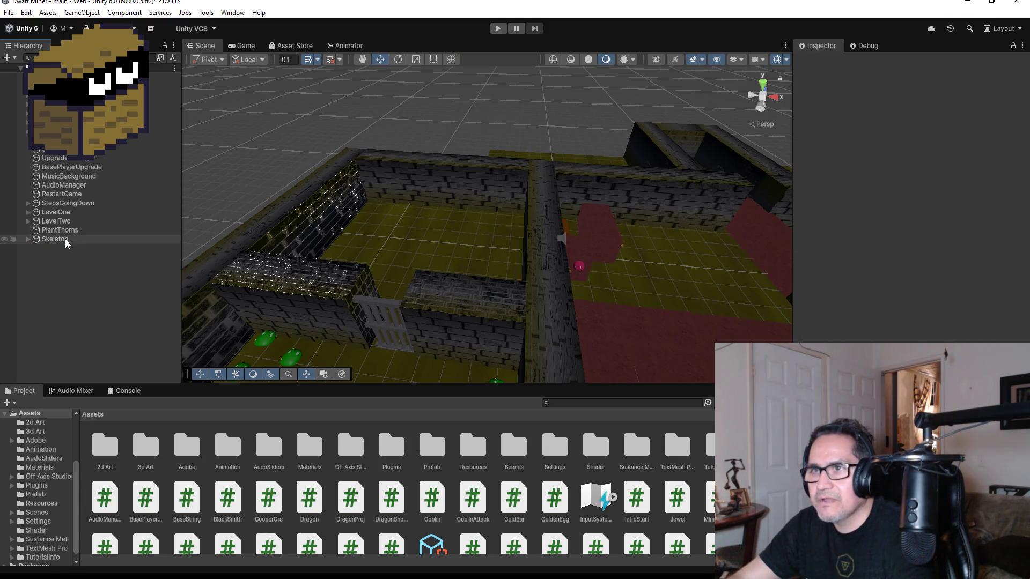
pyautogui.press('f')
pyautogui.scroll(-3, 427, 305)
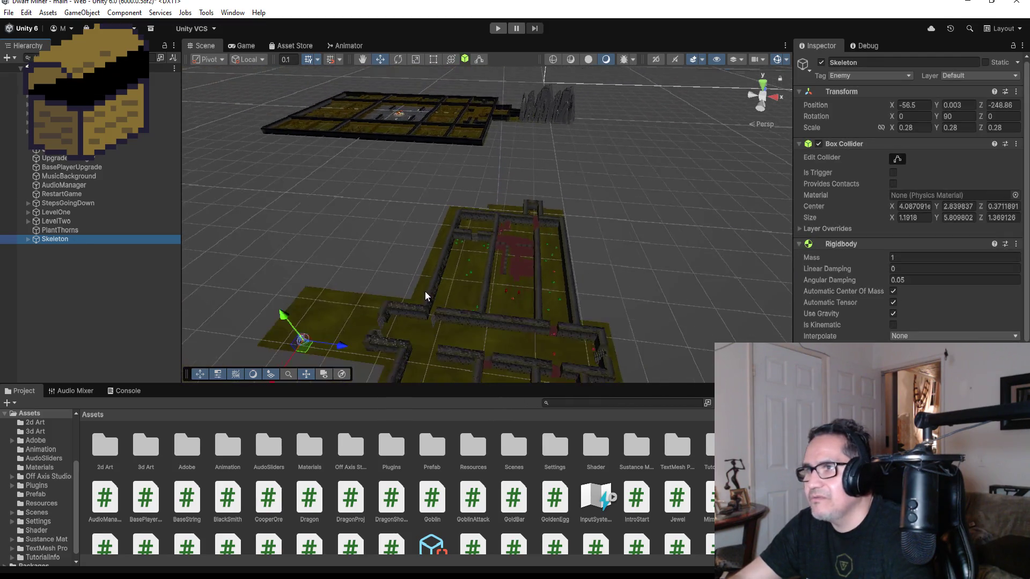
pyautogui.moveTo(398, 312); pyautogui.dragTo(496, 318)
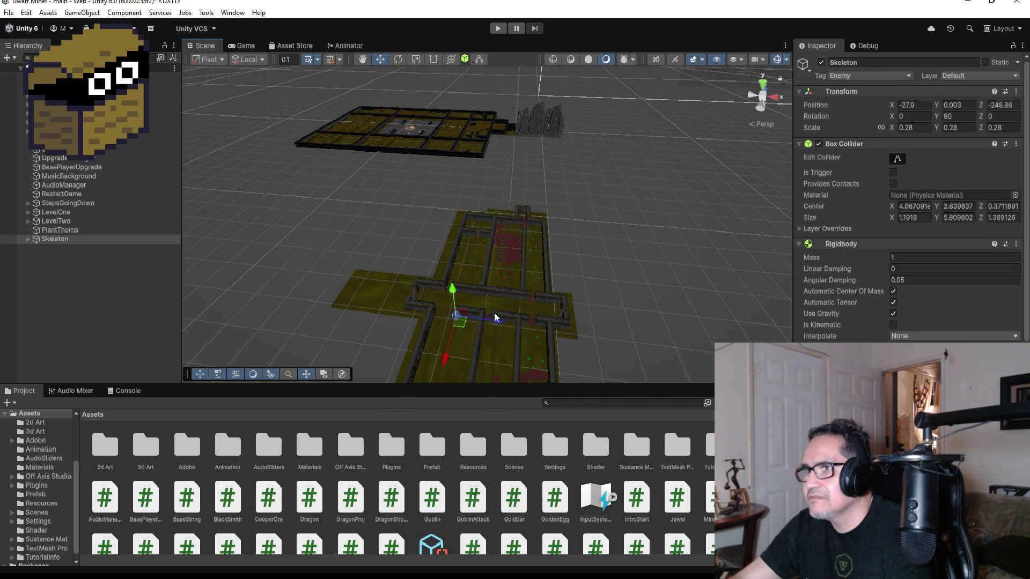
pyautogui.moveTo(444, 359); pyautogui.dragTo(451, 337)
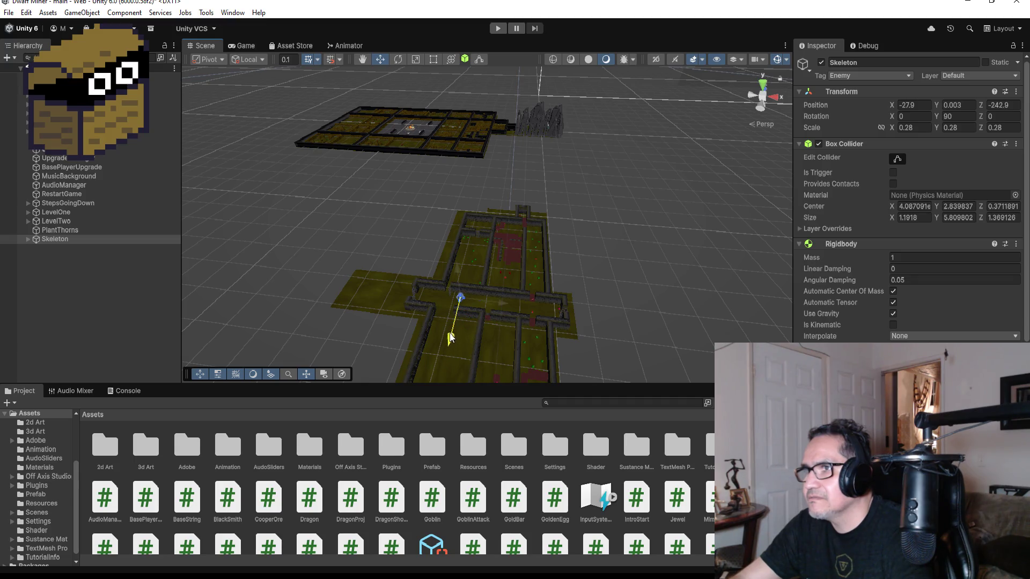
pyautogui.moveTo(502, 305); pyautogui.dragTo(475, 307)
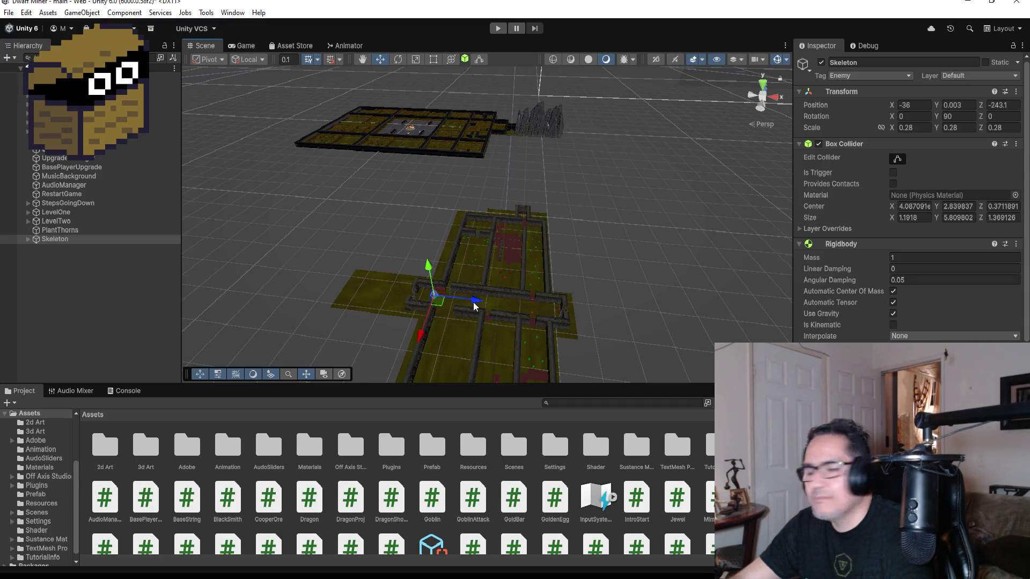
pyautogui.scroll(3, 523, 266)
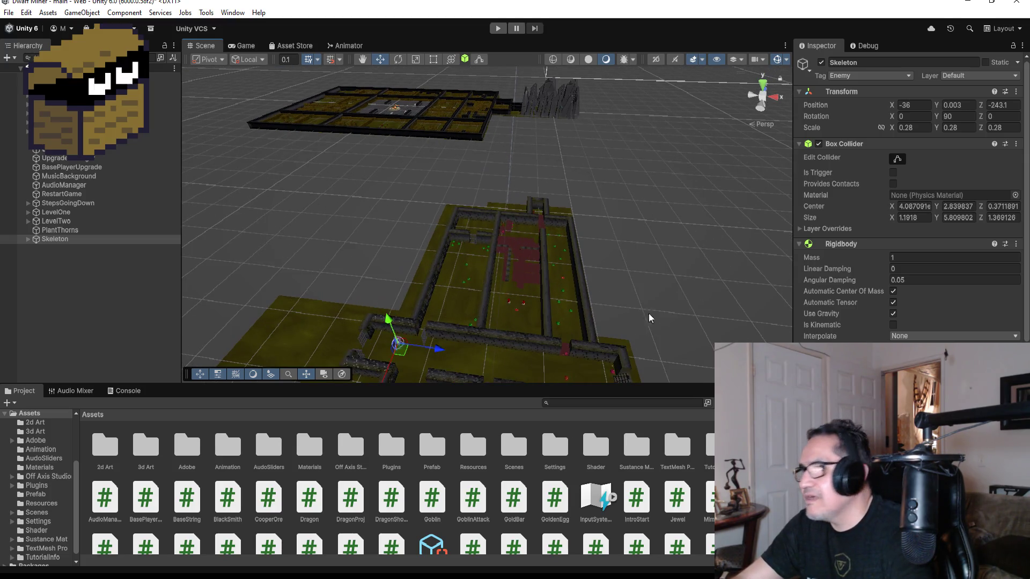
pyautogui.scroll(-10, 998, 336)
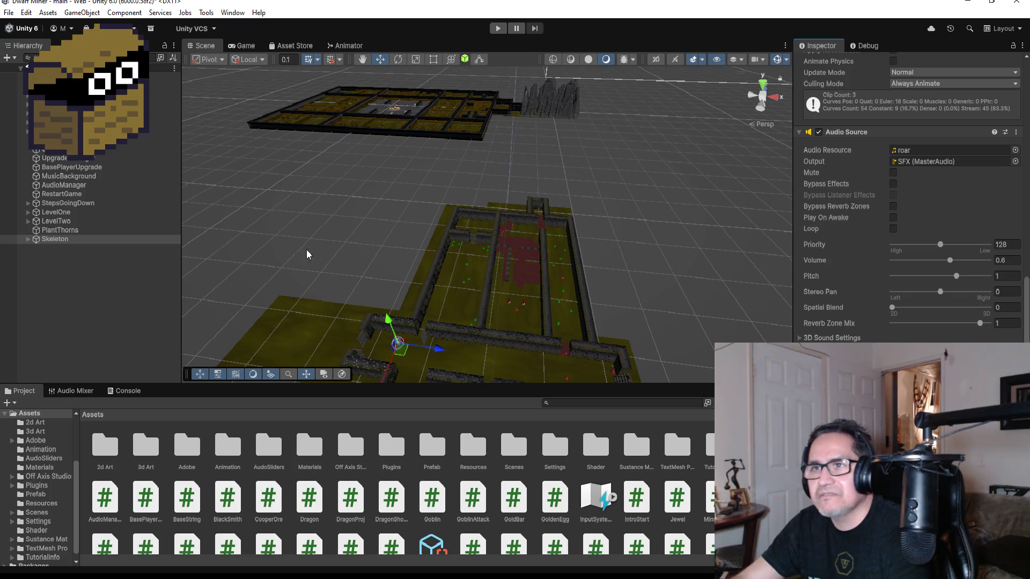
pyautogui.click(332, 244)
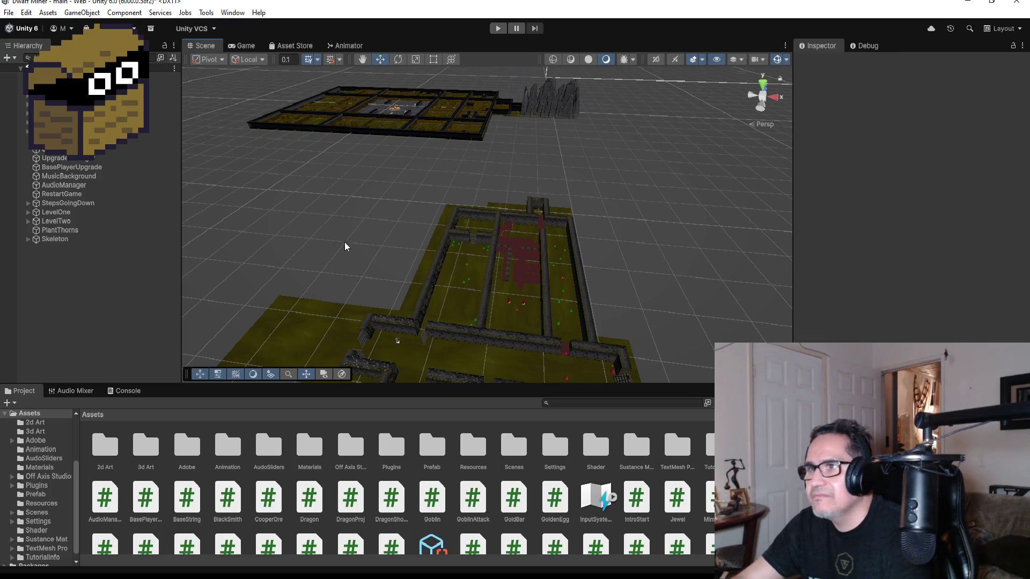
# Step: Drag the Goblin model from Assets/3d Art into the scene and unpack it via Prefab > Unpack
pyautogui.doubleClick(146, 448)
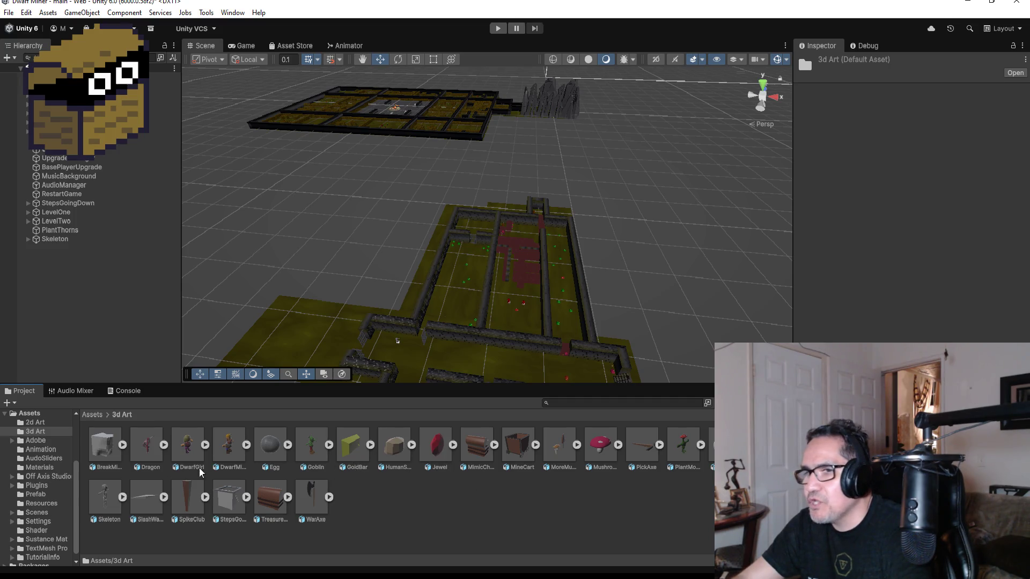
pyautogui.moveTo(316, 444); pyautogui.dragTo(111, 259)
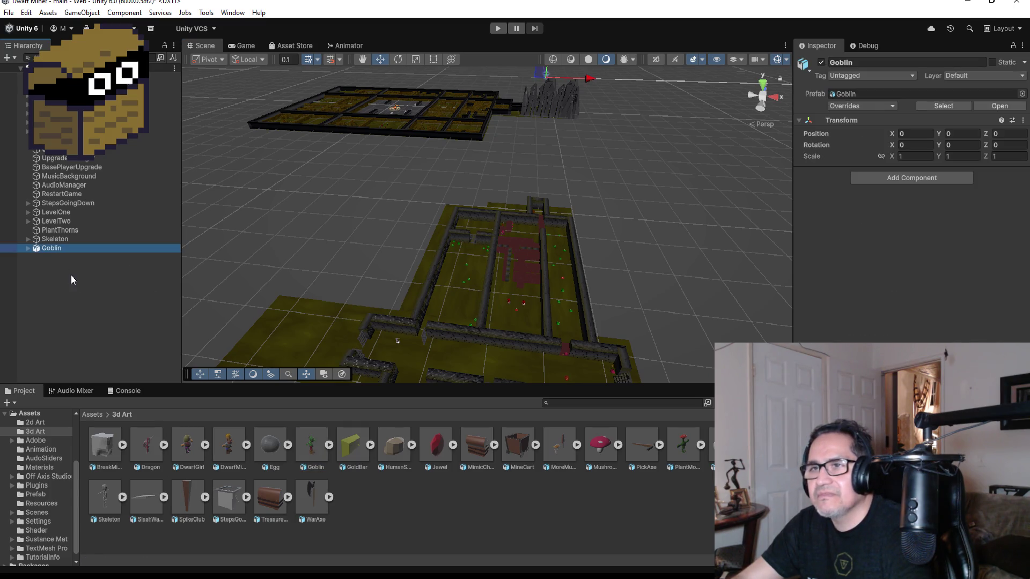
pyautogui.rightClick(64, 258)
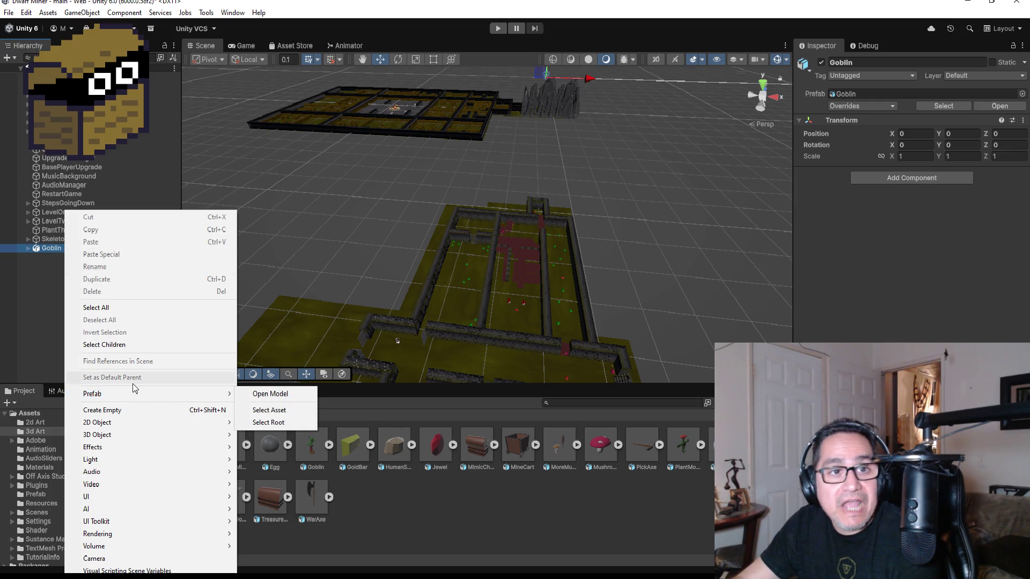
pyautogui.moveTo(146, 393)
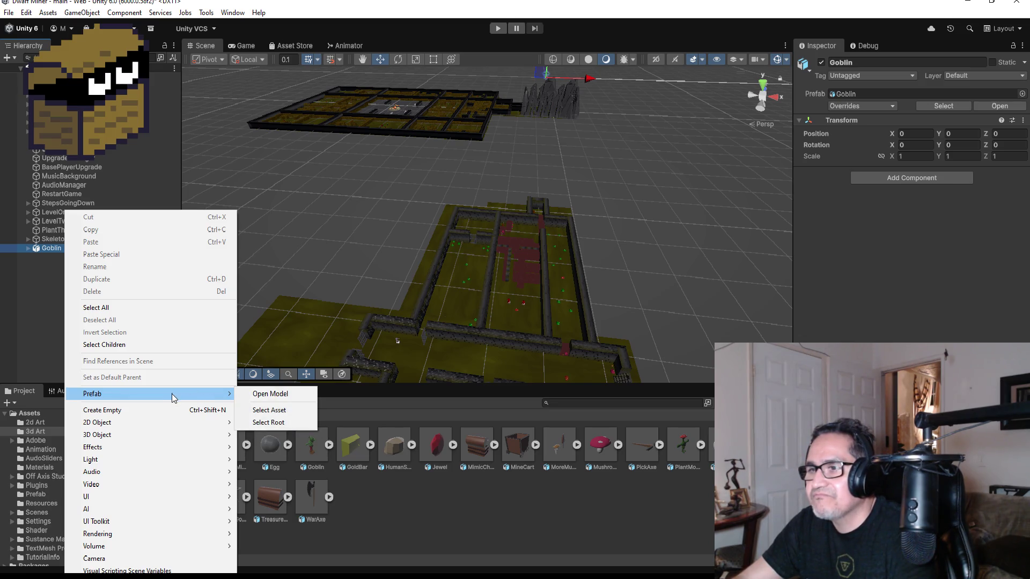
pyautogui.click(58, 249)
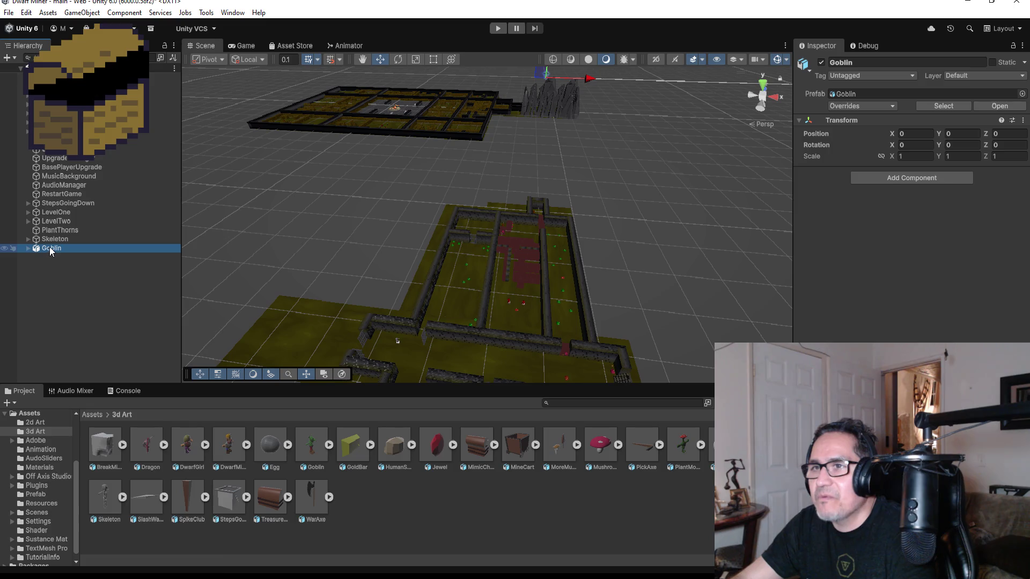
pyautogui.rightClick(58, 249)
pyautogui.moveTo(139, 315)
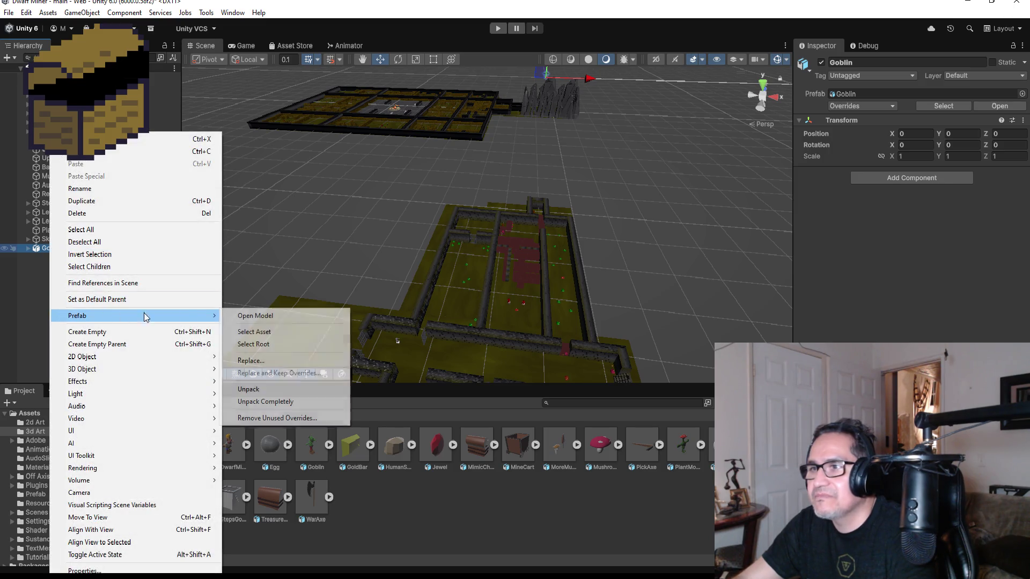
pyautogui.click(268, 401)
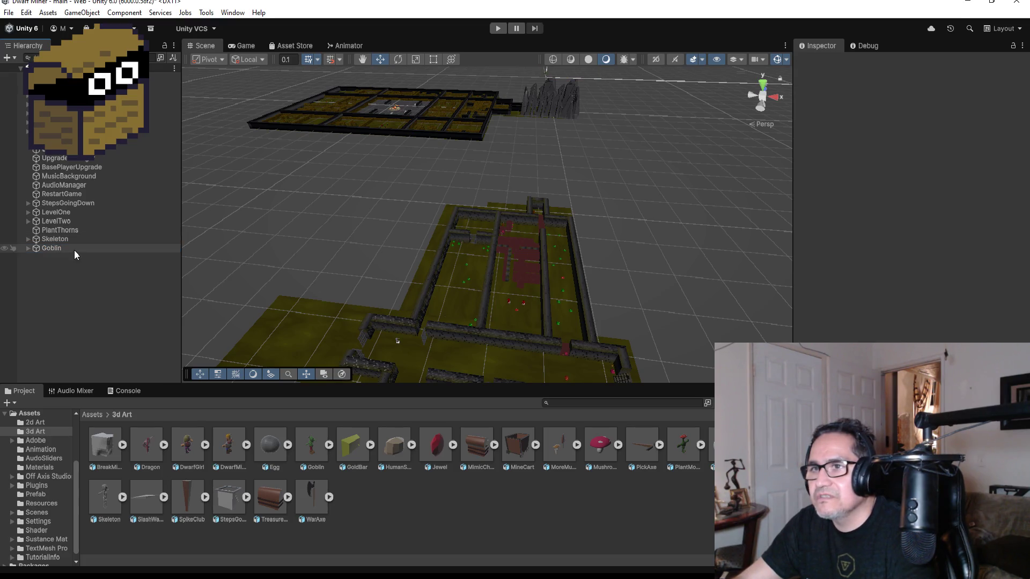
# Step: Frame the Goblin and drag it along X and Z to position -30, 0, -220
pyautogui.doubleClick(73, 247)
pyautogui.scroll(-5, 566, 288)
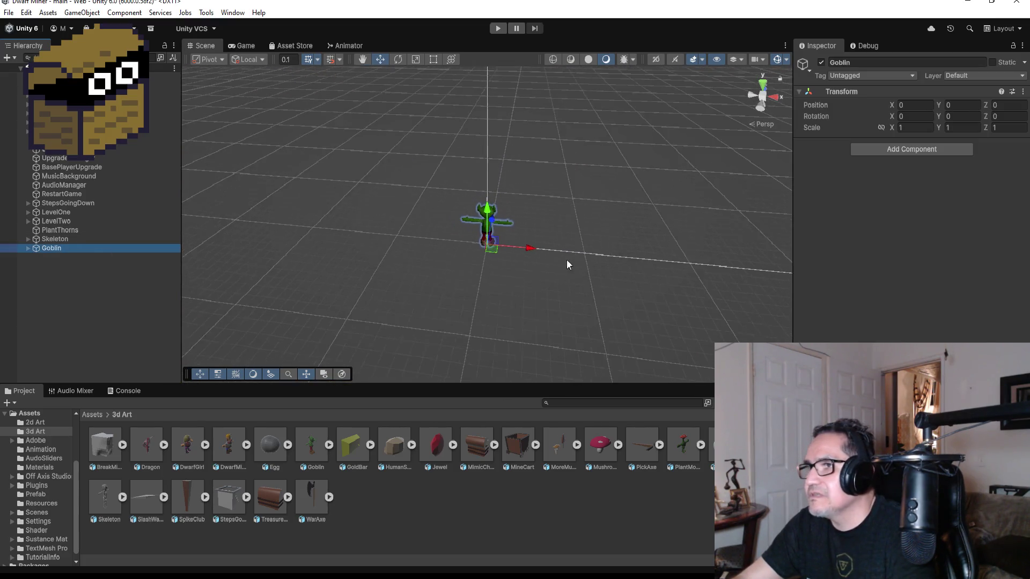
pyautogui.scroll(-5, 514, 227)
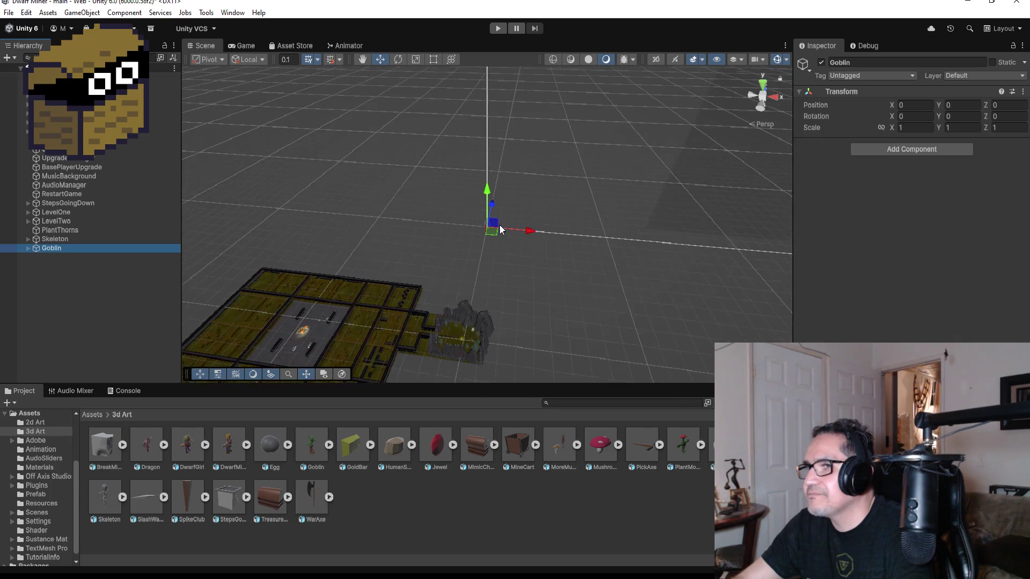
pyautogui.moveTo(500, 222); pyautogui.dragTo(485, 227)
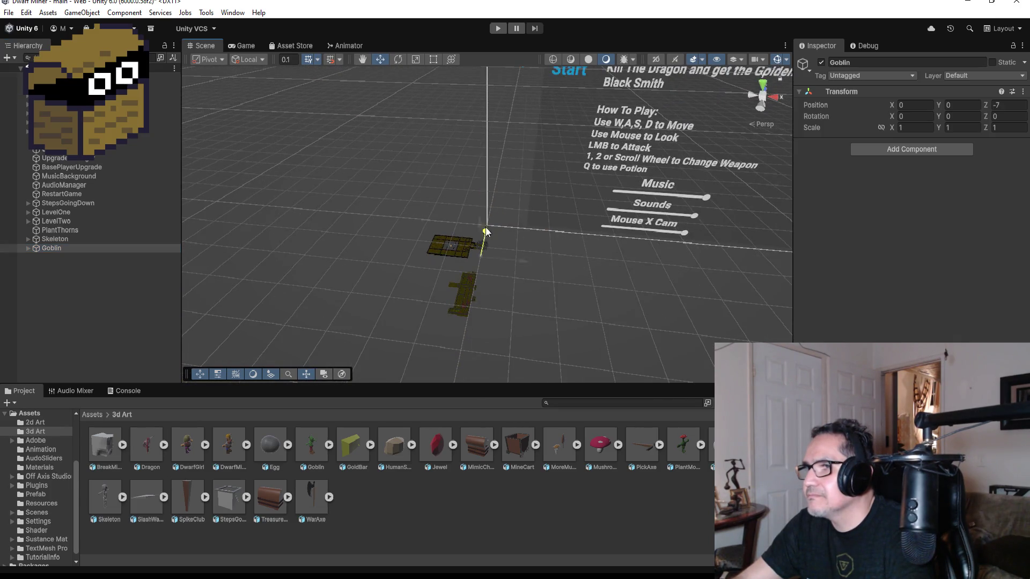
pyautogui.moveTo(519, 302); pyautogui.dragTo(499, 300)
pyautogui.moveTo(476, 262); pyautogui.dragTo(475, 248)
pyautogui.press('f')
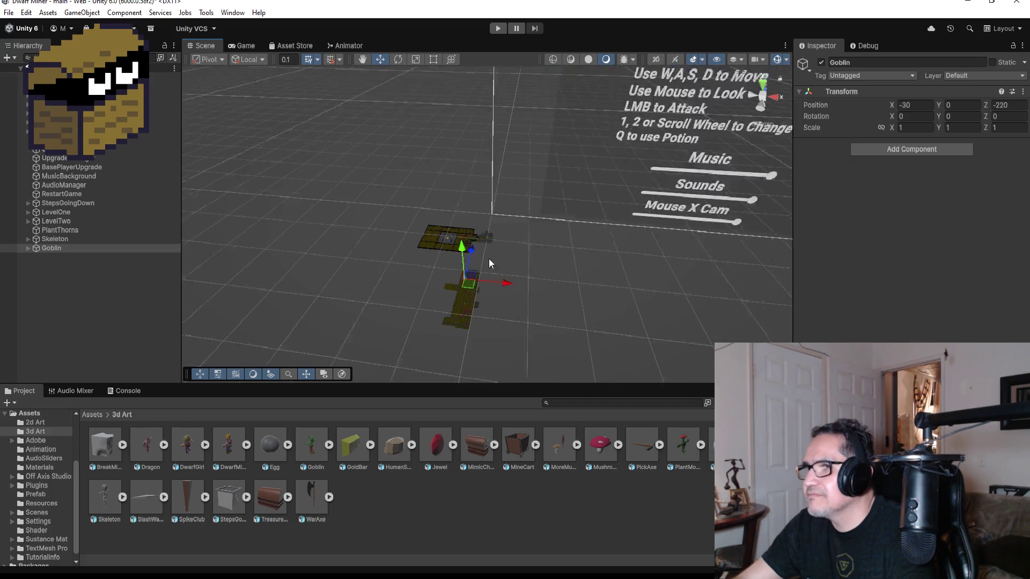
pyautogui.scroll(-10, 647, 284)
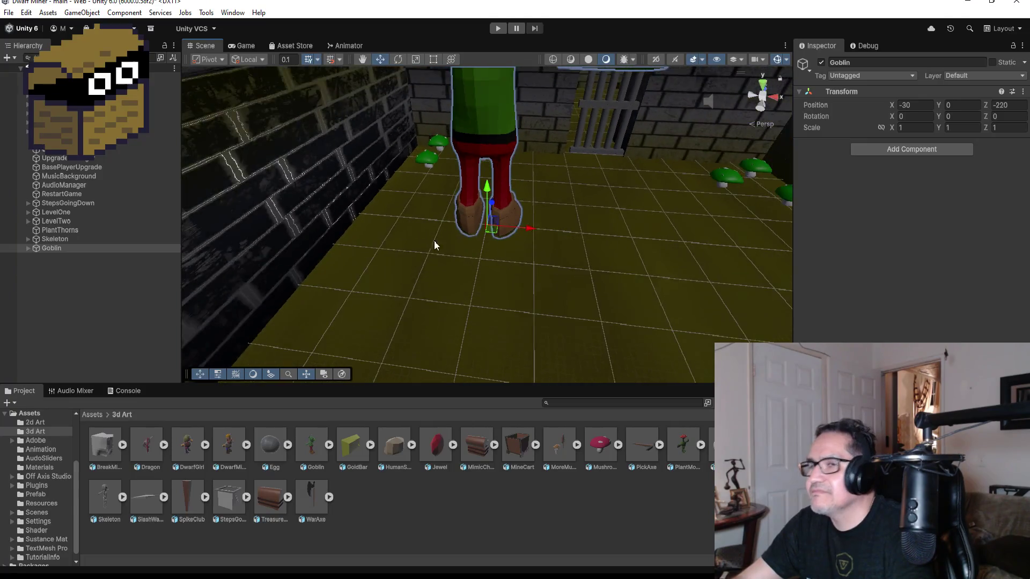
# Step: Expand LevelOne to show its existing Goblin under GroupEnemies
pyautogui.click(26, 211)
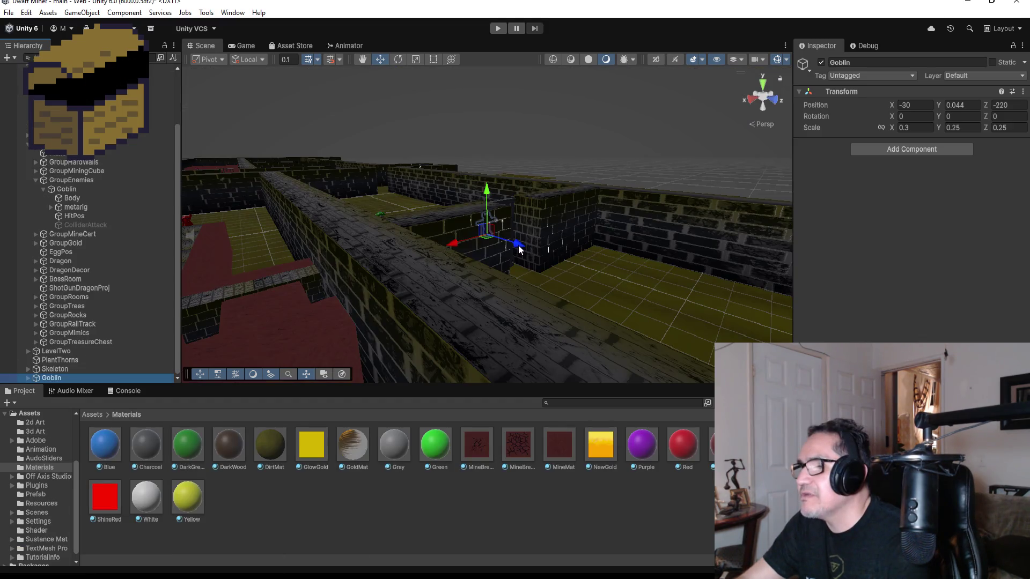
# Step: Place the Goblin inside the dungeon room and set its Rotation Y to 180
pyautogui.moveTo(518, 246); pyautogui.dragTo(631, 300)
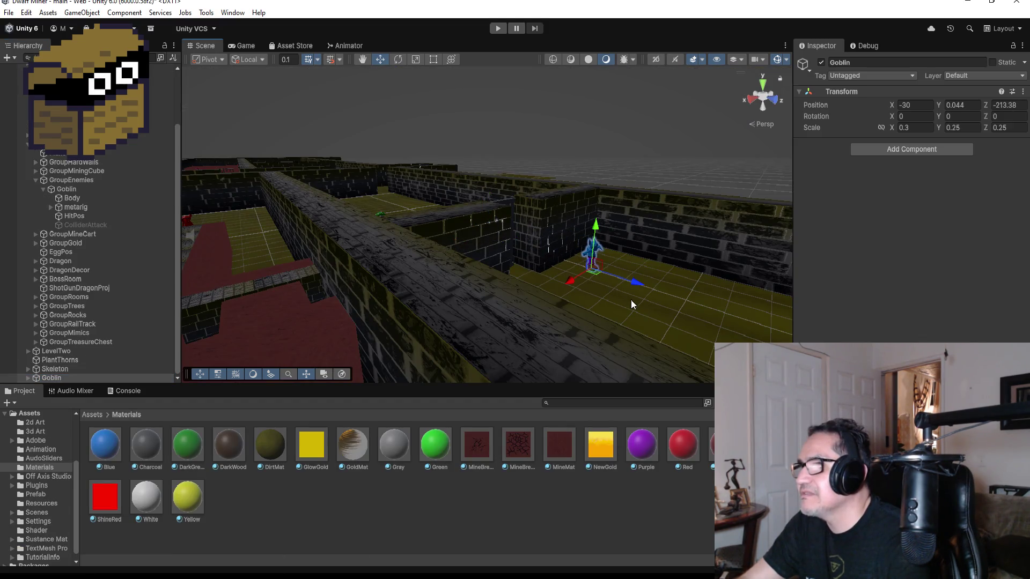
pyautogui.moveTo(572, 284); pyautogui.dragTo(523, 298)
pyautogui.moveTo(600, 305); pyautogui.dragTo(560, 284)
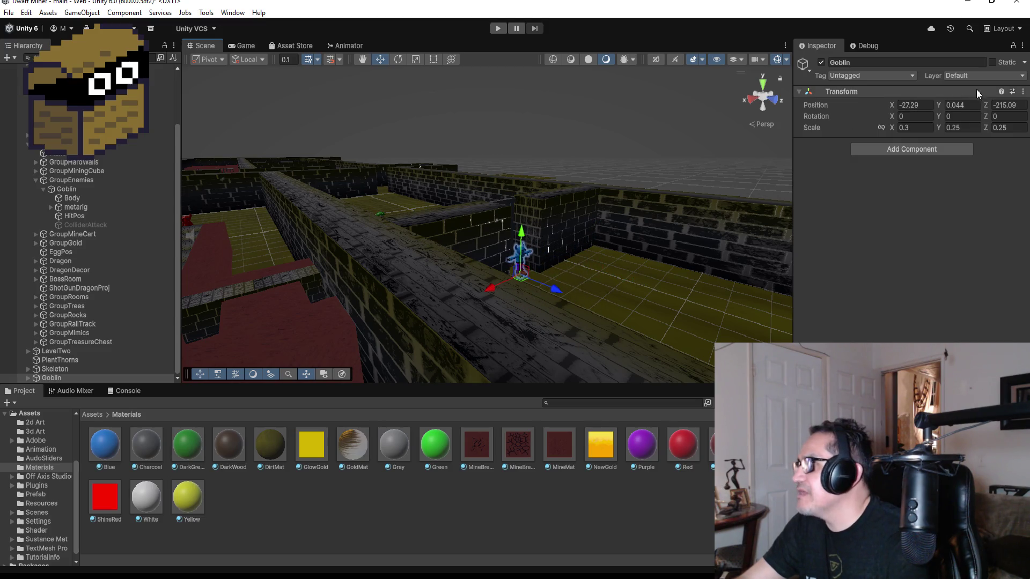
pyautogui.write('90')
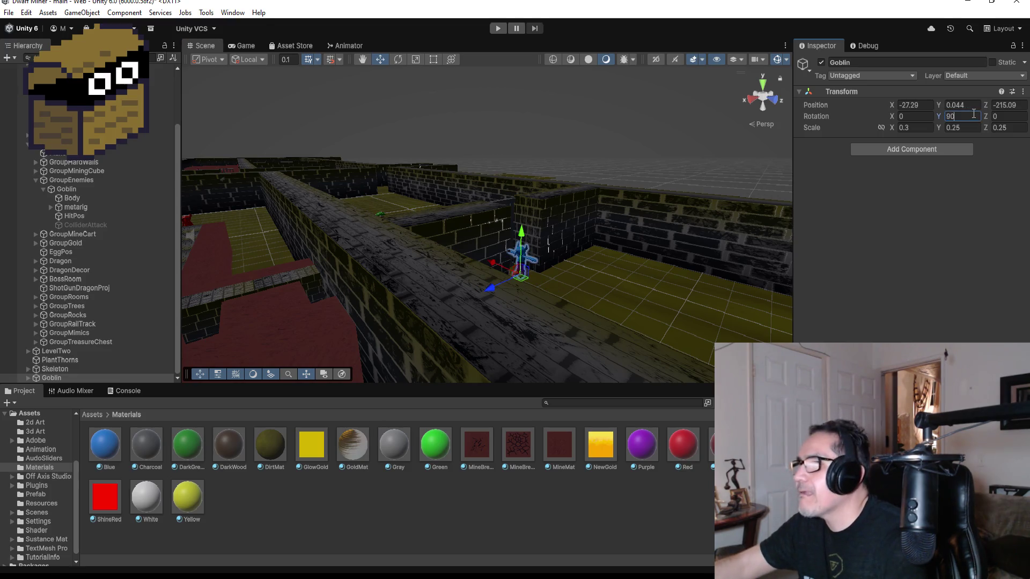
pyautogui.press('BackSpace')
pyautogui.press('BackSpace')
pyautogui.write('180')
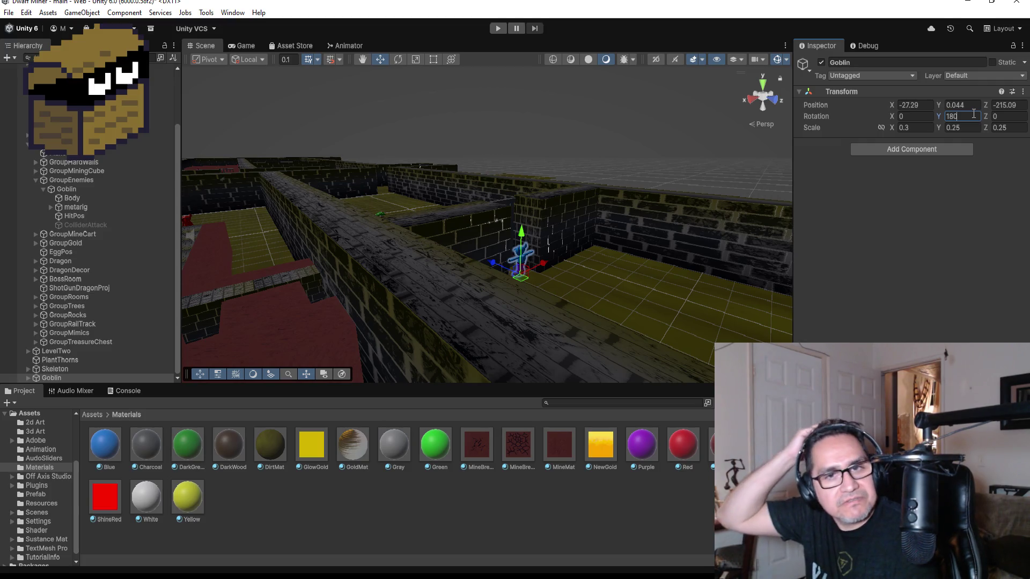
# Step: Rename the Goblin to SummorGoblin in the Inspector
pyautogui.moveTo(539, 244)
pyautogui.mouseDown()
pyautogui.moveTo(621, 292)
pyautogui.moveTo(782, 299)
pyautogui.moveTo(788, 283)
pyautogui.mouseUp()
pyautogui.moveTo(355, 278)
pyautogui.mouseDown()
pyautogui.moveTo(407, 227)
pyautogui.moveTo(397, 224)
pyautogui.mouseUp()
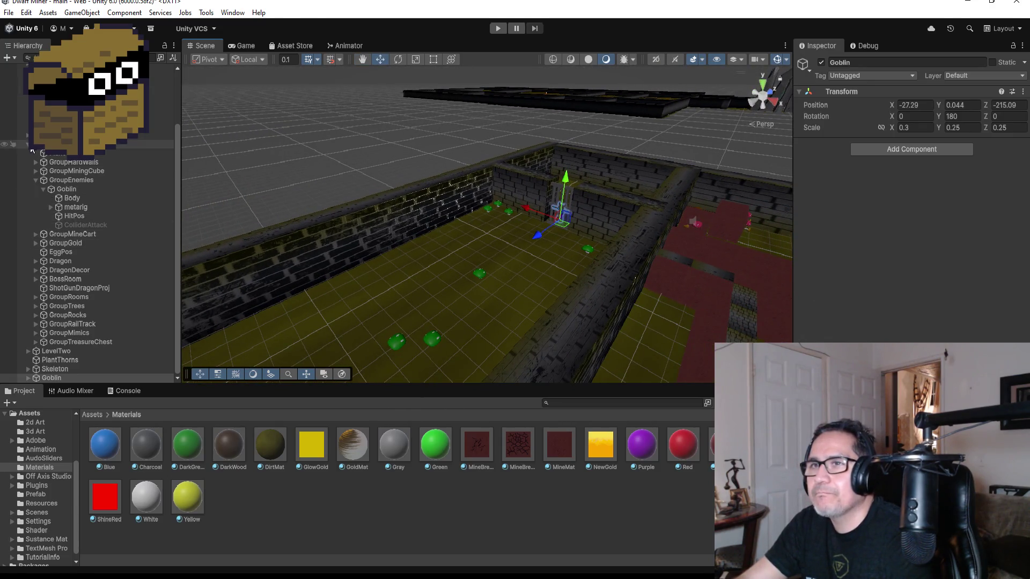
pyautogui.scroll(-5, 49, 225)
pyautogui.click(58, 248)
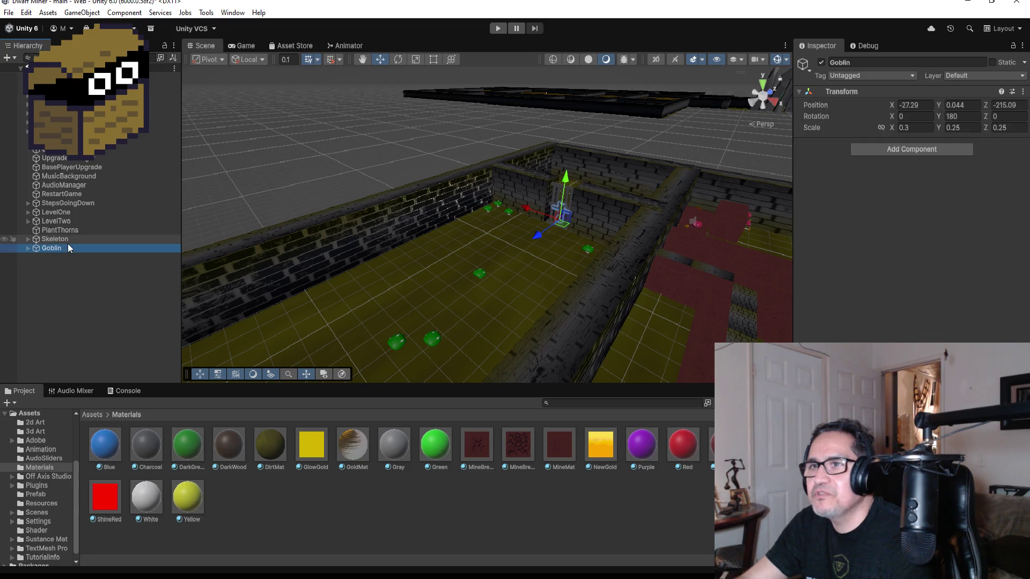
pyautogui.click(879, 63)
pyautogui.write('Summor')
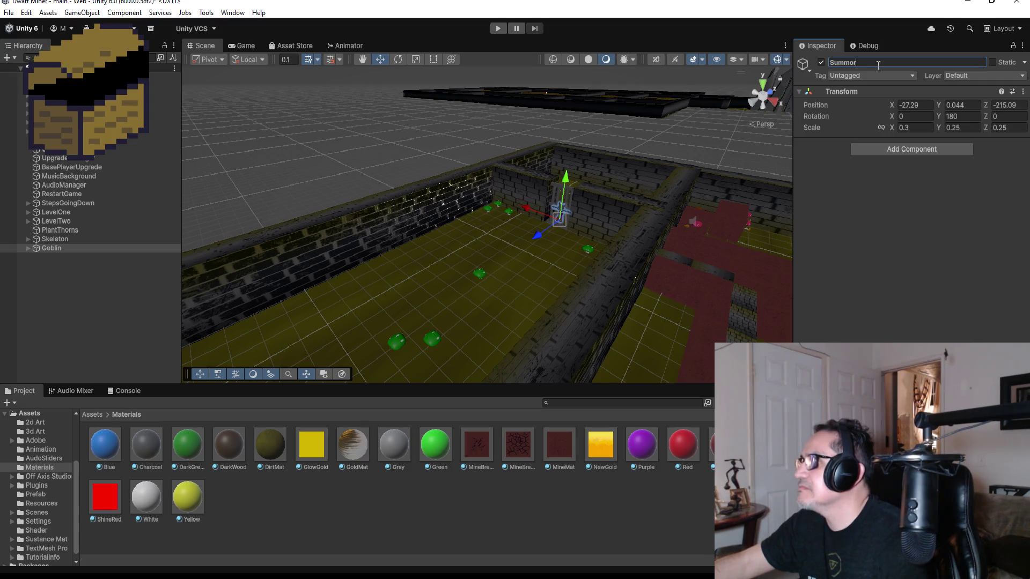
pyautogui.press('Return')
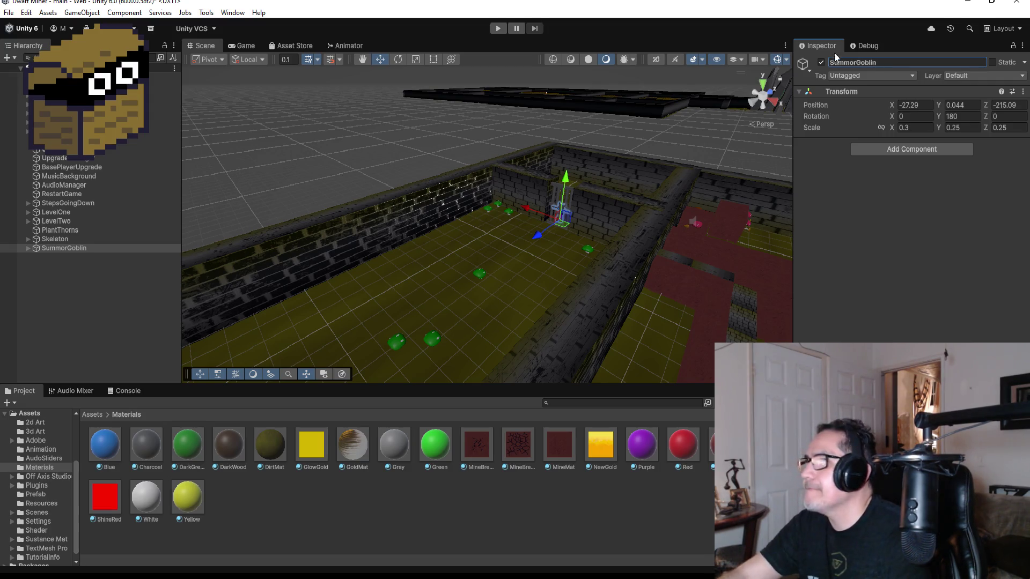
pyautogui.scroll(-10, 320, 246)
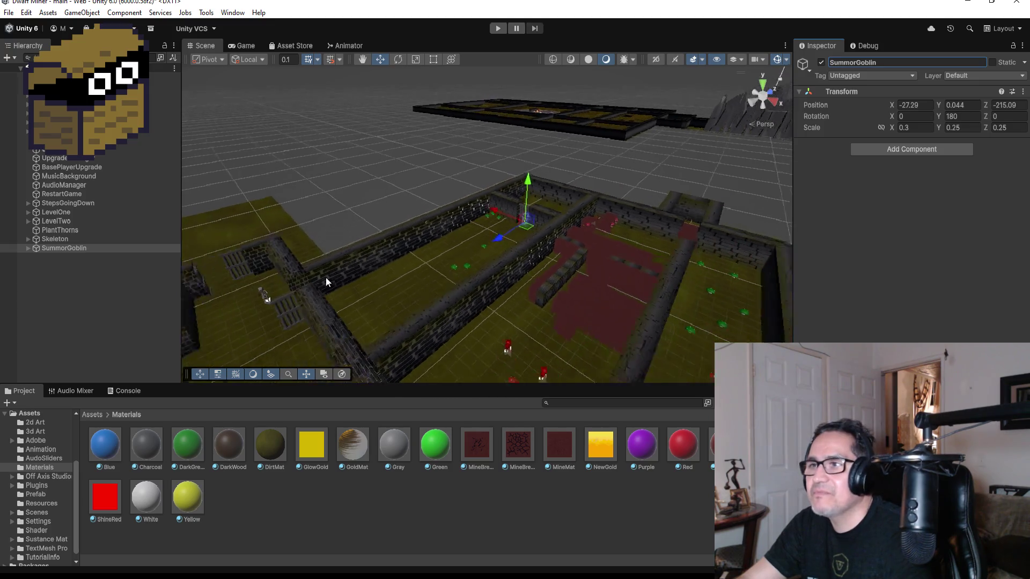
# Step: Select the Skeleton and move it forward along Z into the room
pyautogui.click(78, 239)
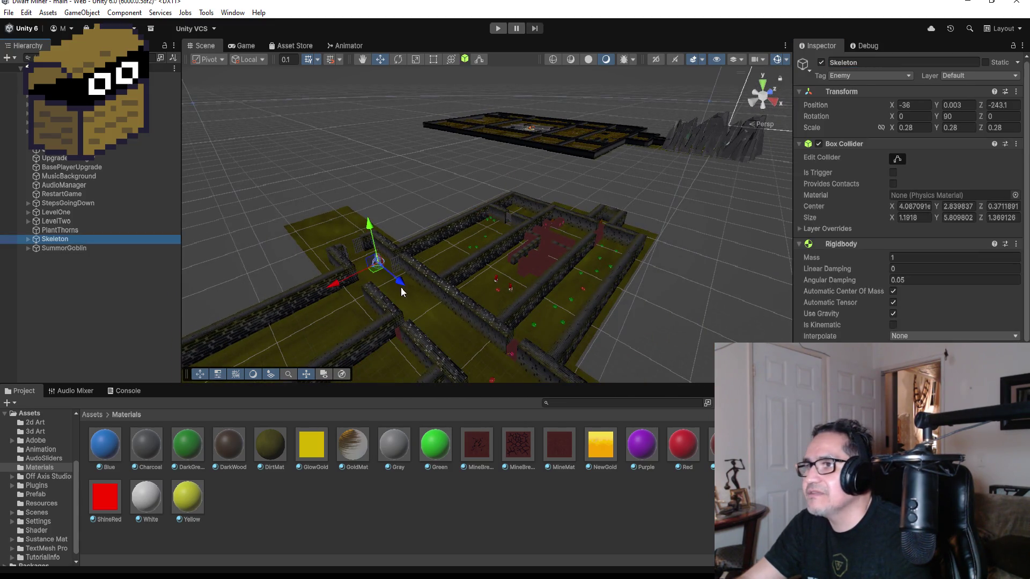
pyautogui.moveTo(335, 282)
pyautogui.mouseDown()
pyautogui.moveTo(464, 260)
pyautogui.moveTo(476, 268)
pyautogui.mouseUp()
pyautogui.moveTo(406, 264); pyautogui.dragTo(426, 268)
pyautogui.moveTo(491, 268); pyautogui.dragTo(483, 266)
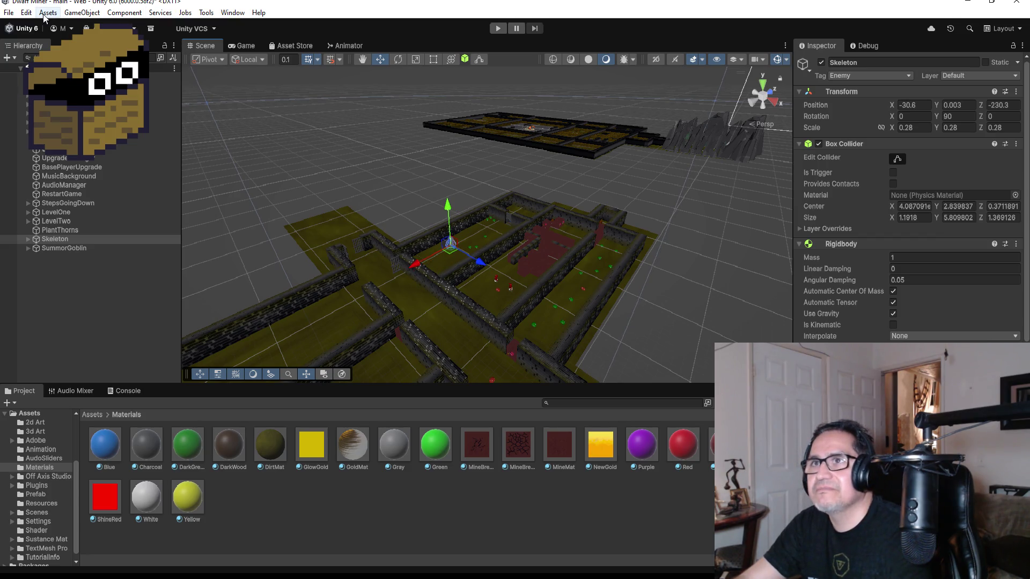
# Step: Save the scene, then drag the Skeleton further along the corridor to Z -224.81
pyautogui.click(9, 12)
pyautogui.click(22, 66)
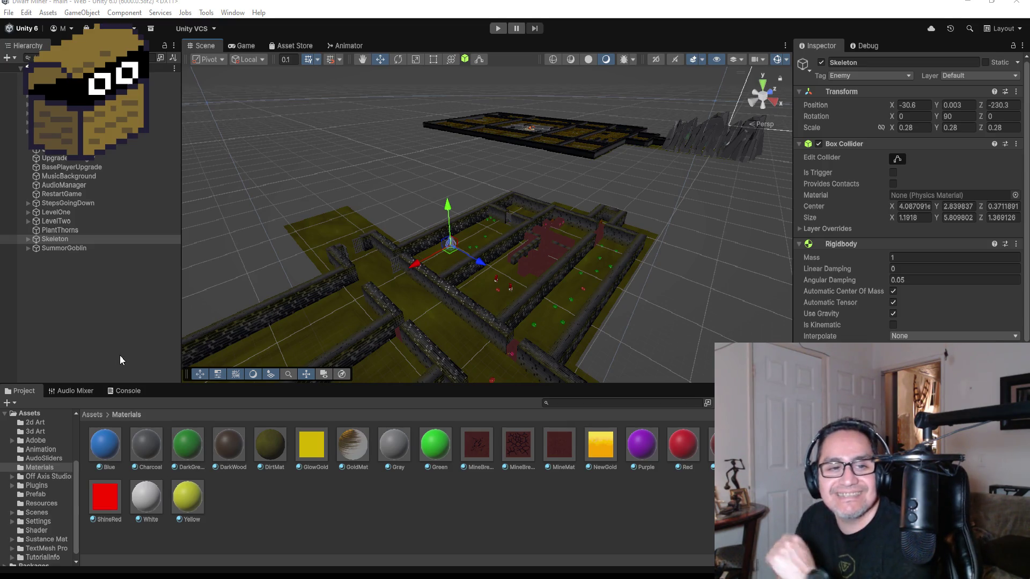
pyautogui.scroll(6, 472, 290)
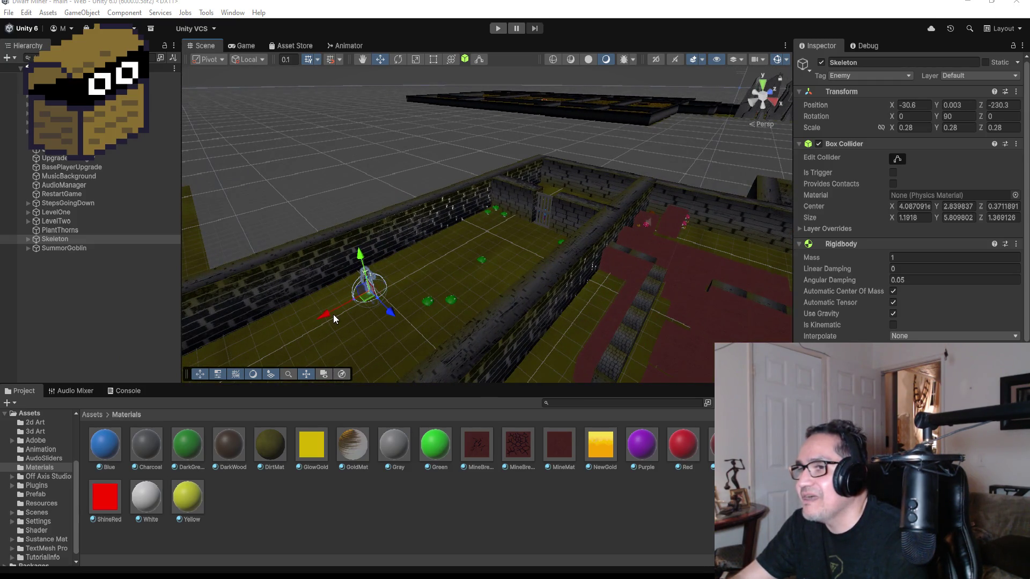
pyautogui.moveTo(324, 314)
pyautogui.mouseDown()
pyautogui.moveTo(407, 285)
pyautogui.moveTo(502, 285)
pyautogui.moveTo(543, 231)
pyautogui.moveTo(499, 212)
pyautogui.mouseUp()
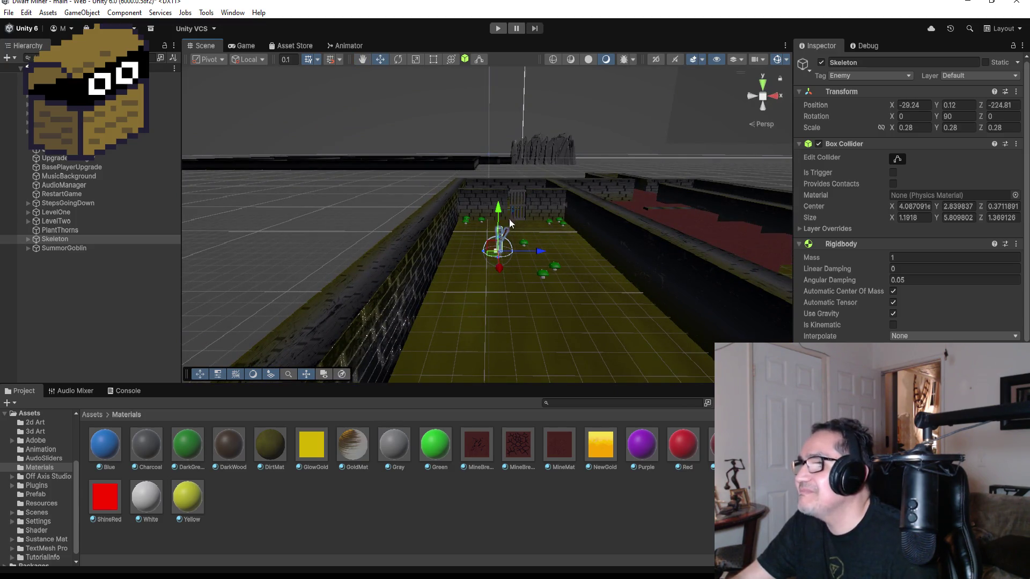
# Step: Frame the view on the Skeleton and zoom out over the room
pyautogui.press('f')
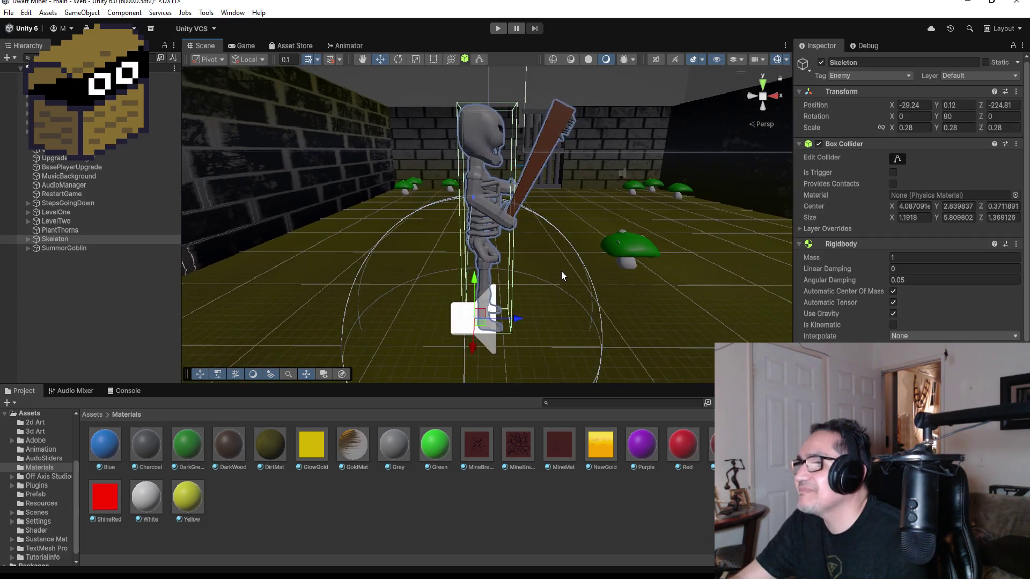
pyautogui.scroll(-2, 561, 271)
pyautogui.scroll(-1, 611, 268)
pyautogui.scroll(-5, 651, 282)
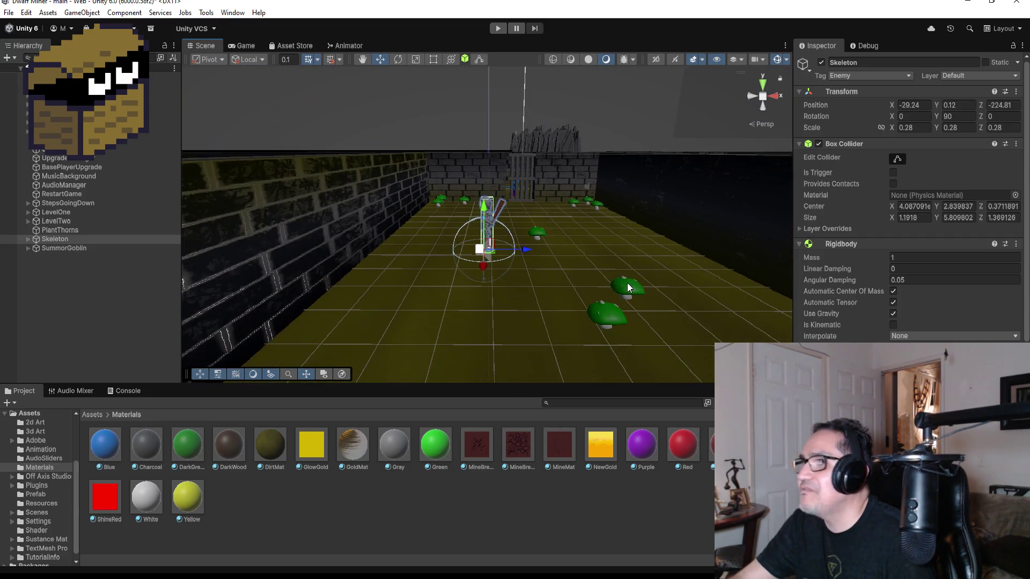
pyautogui.scroll(-3, 616, 270)
pyautogui.scroll(-4, 599, 255)
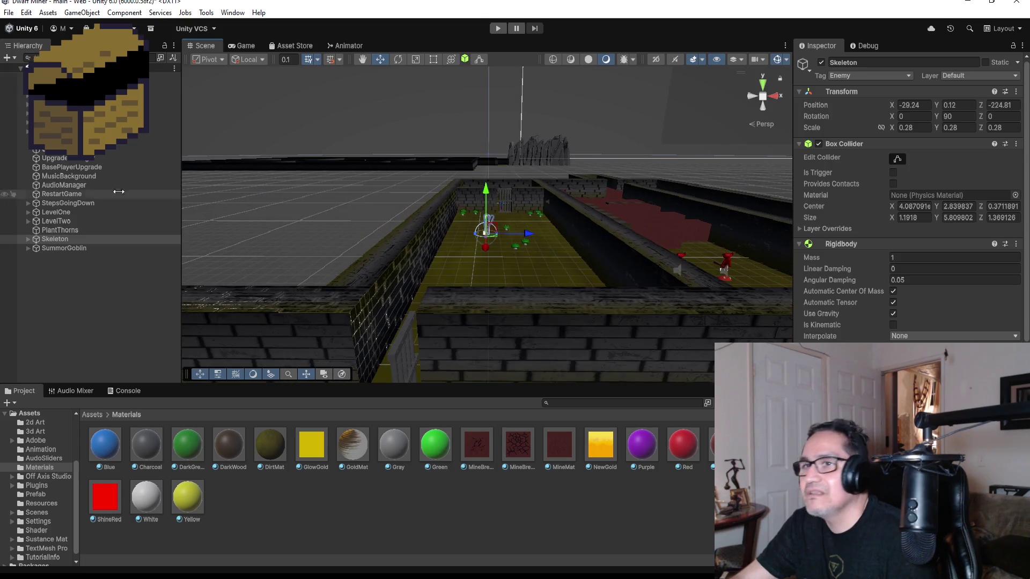
# Step: Frame SummorGoblin behind the cell bars at a frontal eye-level view, then minimize Unity
pyautogui.doubleClick(75, 247)
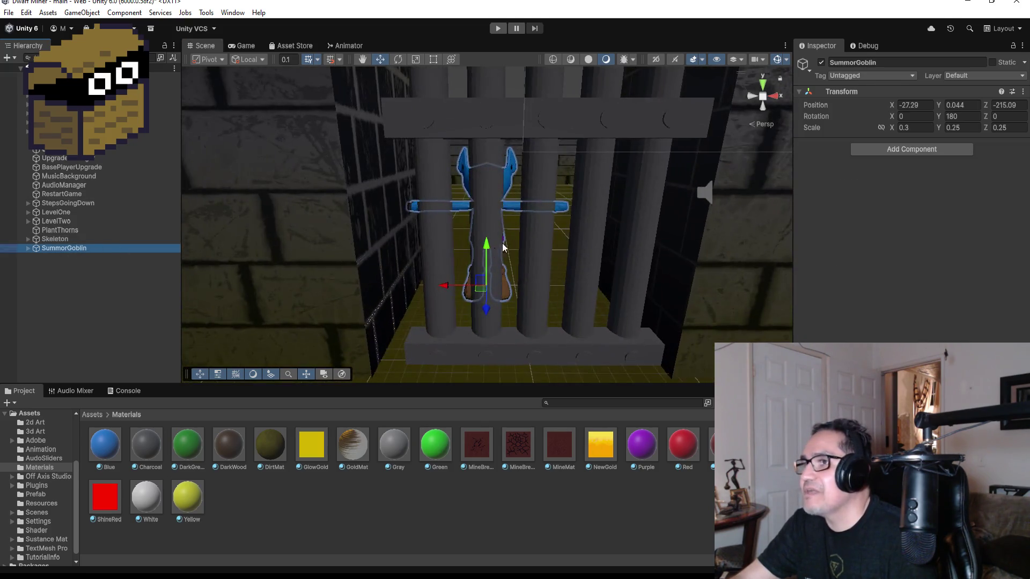
pyautogui.moveTo(653, 247)
pyautogui.mouseDown()
pyautogui.moveTo(634, 218)
pyautogui.moveTo(508, 352)
pyautogui.moveTo(400, 294)
pyautogui.moveTo(490, 254)
pyautogui.moveTo(540, 247)
pyautogui.moveTo(517, 217)
pyautogui.mouseUp()
pyautogui.scroll(5, 554, 218)
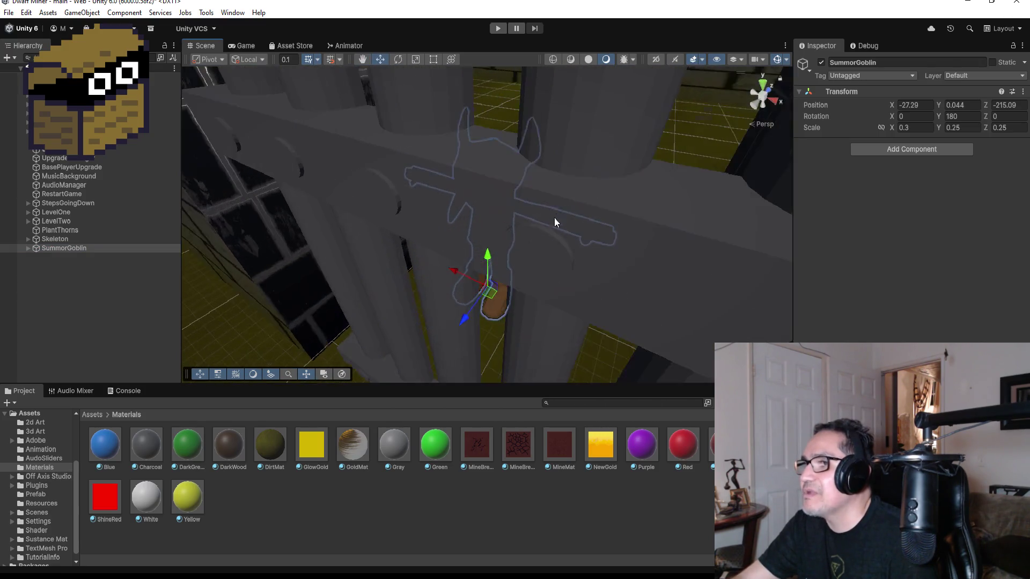
pyautogui.moveTo(517, 256)
pyautogui.mouseDown()
pyautogui.moveTo(636, 159)
pyautogui.moveTo(559, 179)
pyautogui.mouseUp()
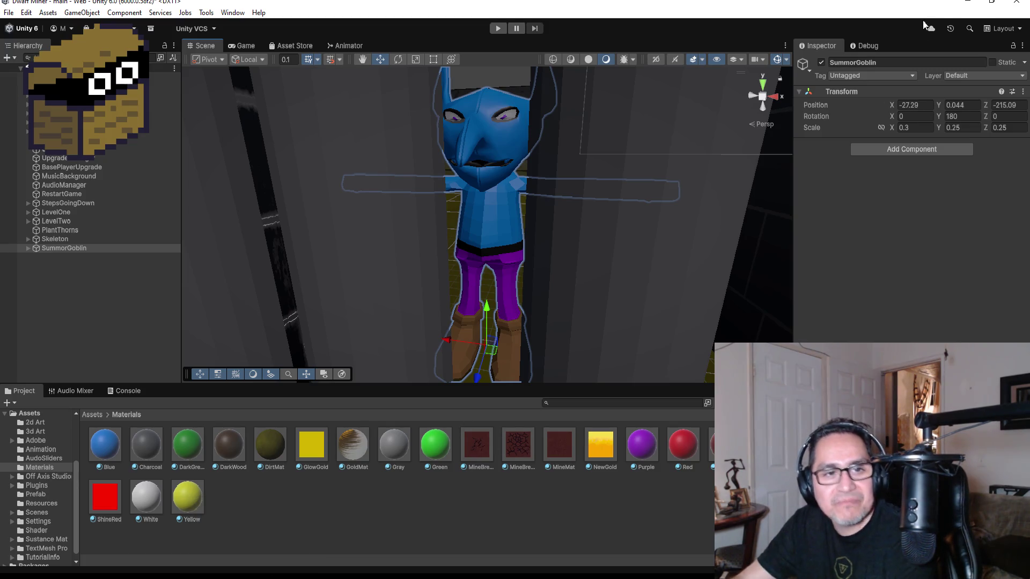
pyautogui.click(968, 3)
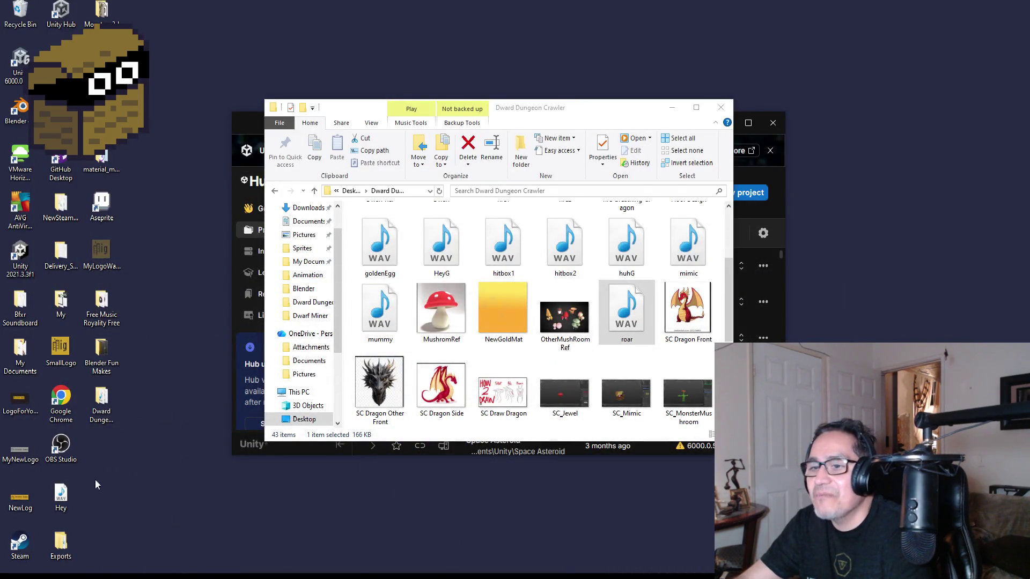
# Step: Launch Blender from the desktop .blend icon and dismiss its welcome screen
pyautogui.doubleClick(107, 161)
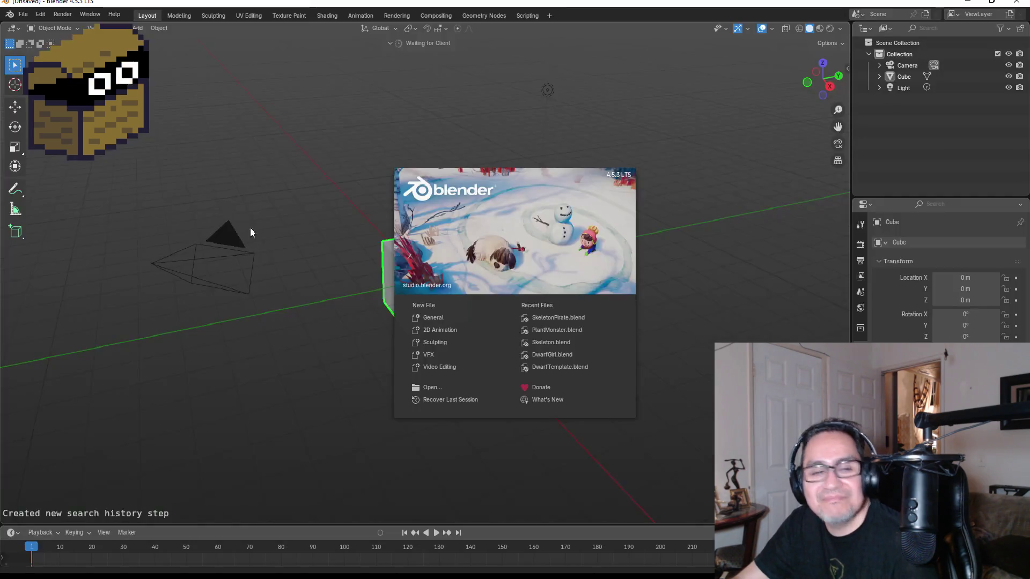
pyautogui.click(288, 155)
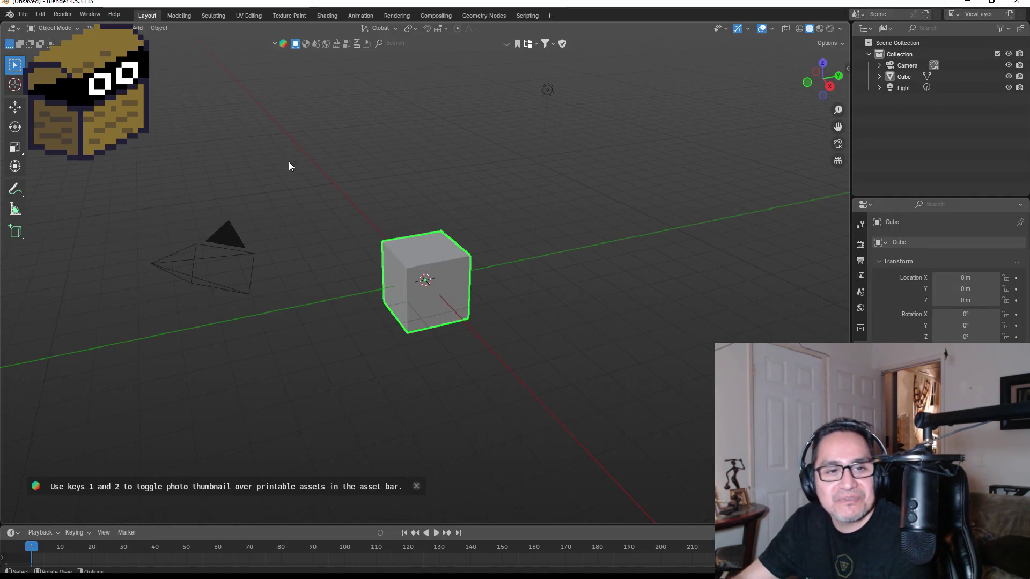
# Step: Open Skeleton.blend from the Blender folder and orbit to a front view of the skeleton
pyautogui.press('KP_1')
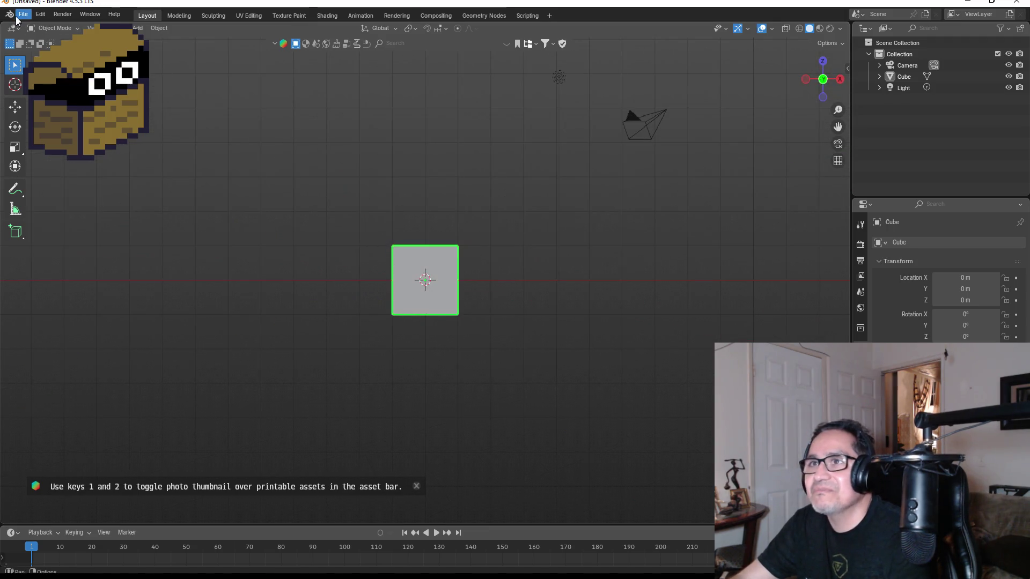
pyautogui.click(23, 14)
pyautogui.click(43, 37)
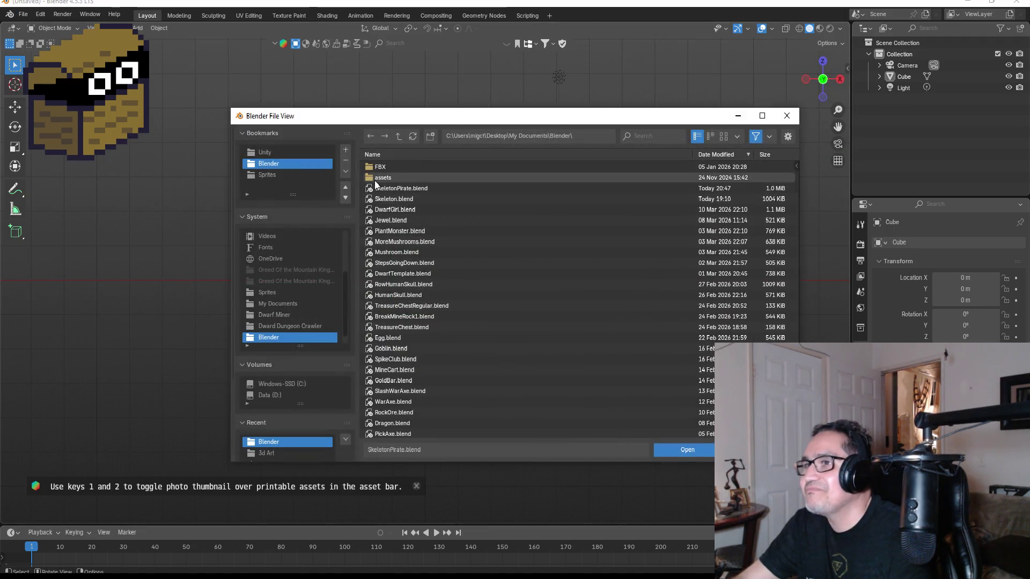
pyautogui.click(400, 200)
pyautogui.doubleClick(401, 199)
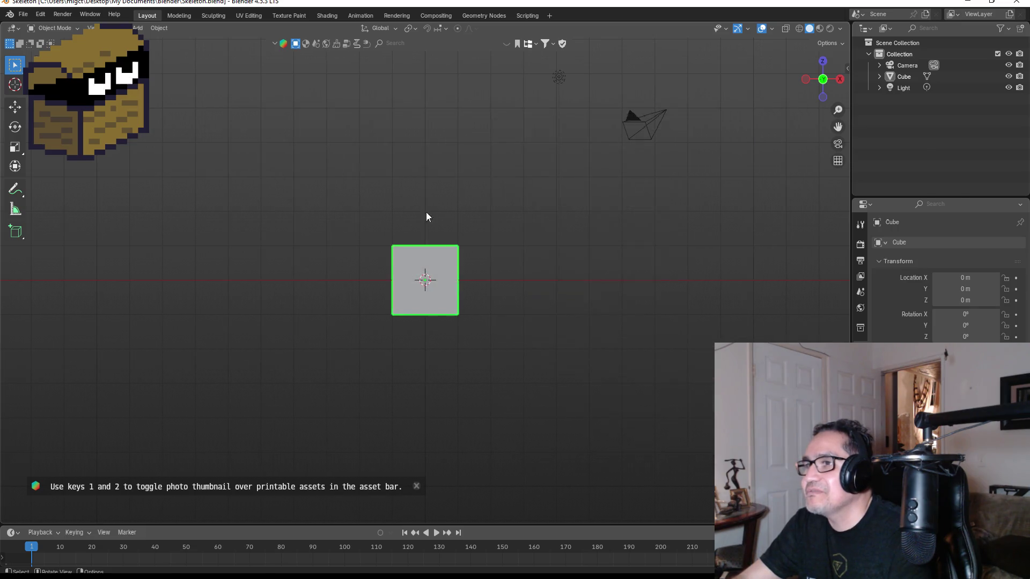
pyautogui.scroll(6, 520, 273)
pyautogui.scroll(-8, 565, 357)
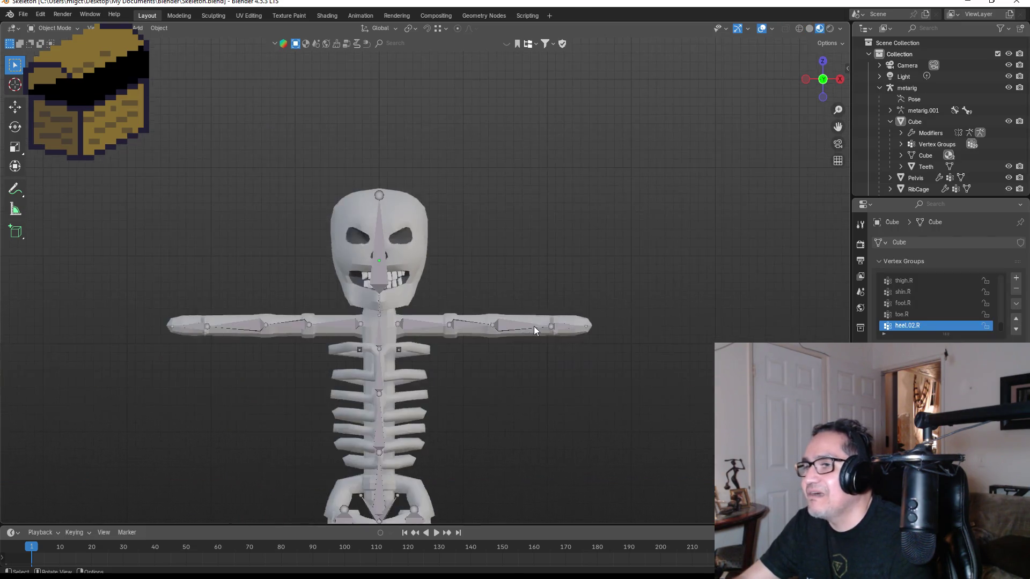
pyautogui.moveTo(506, 321)
pyautogui.mouseDown()
pyautogui.moveTo(616, 313)
pyautogui.moveTo(506, 316)
pyautogui.mouseUp()
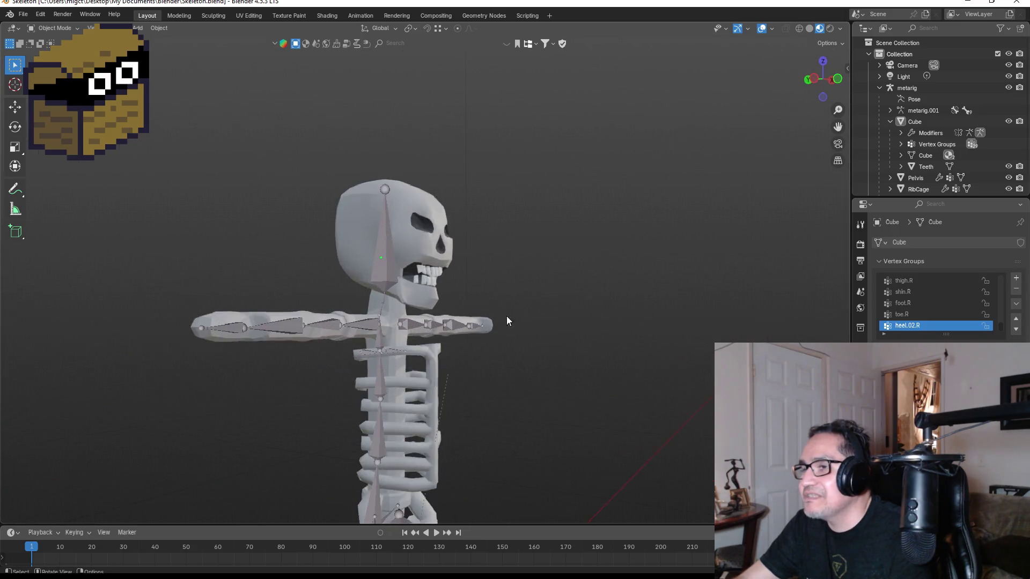
pyautogui.scroll(4, 384, 378)
pyautogui.scroll(-4, 515, 354)
pyautogui.scroll(1, 523, 354)
pyautogui.moveTo(524, 355); pyautogui.dragTo(453, 356)
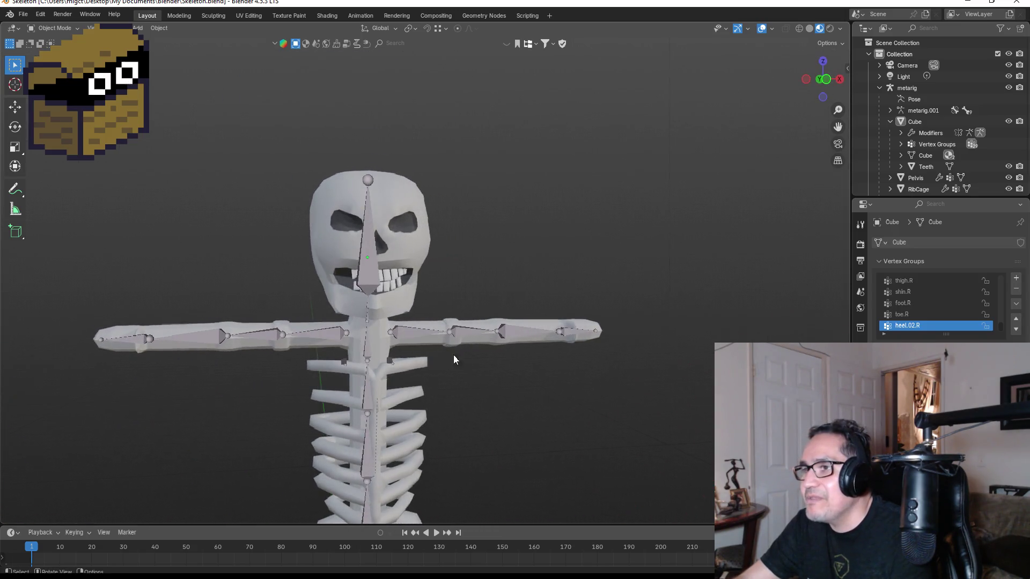
# Step: Select the skeleton's metarig and switch it into Pose Mode
pyautogui.click(333, 334)
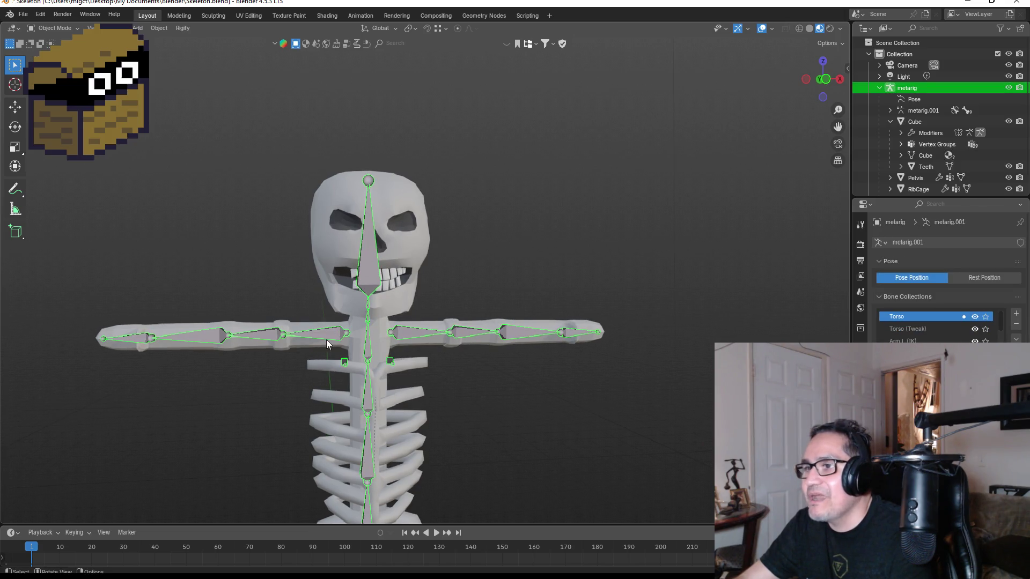
pyautogui.press('Tab')
pyautogui.click(433, 333)
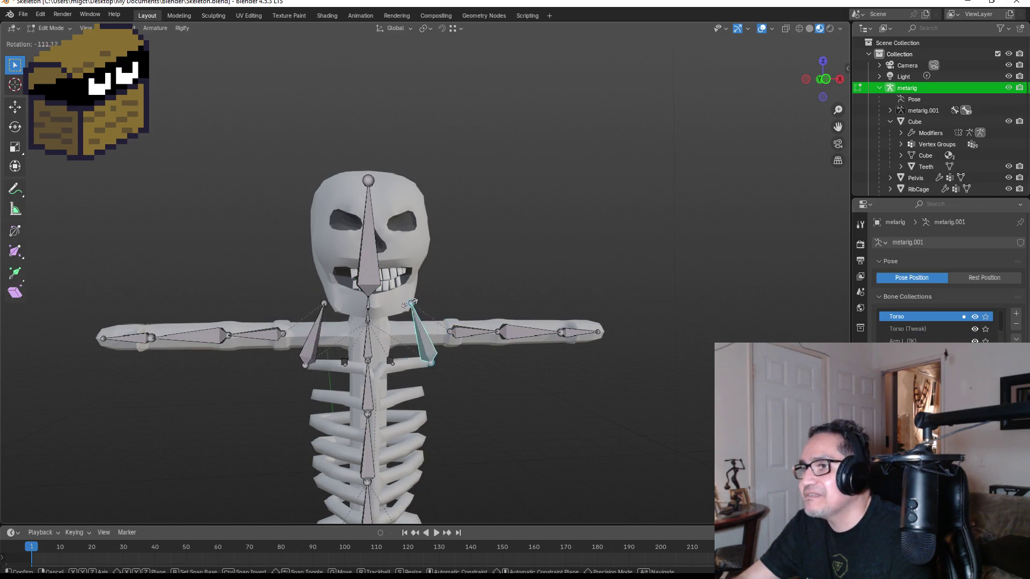
pyautogui.click(49, 28)
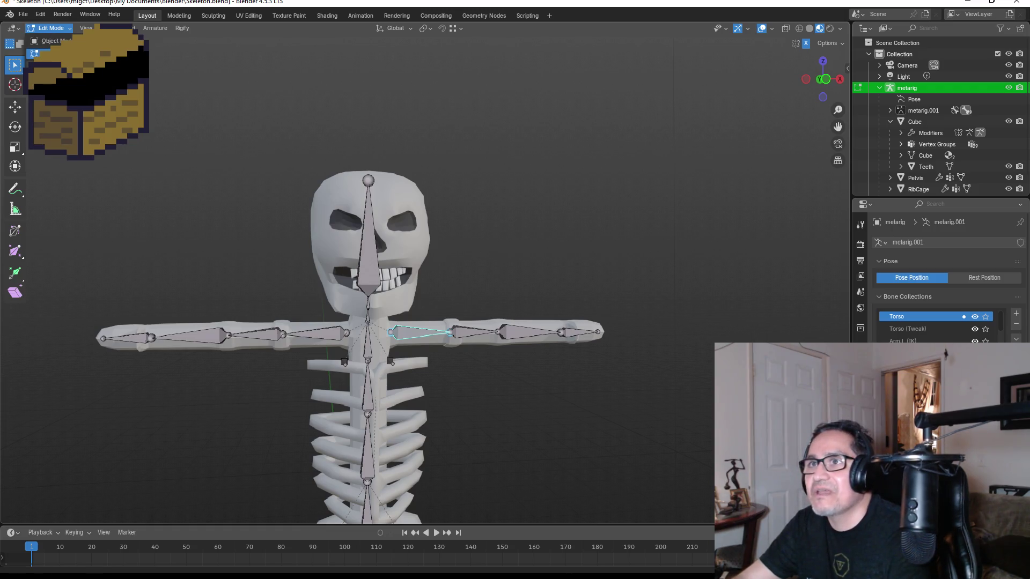
pyautogui.click(51, 64)
# Step: Test-rotate the forearm and head bones, cancelling each so they stay at rest
pyautogui.click(467, 333)
pyautogui.press('r')
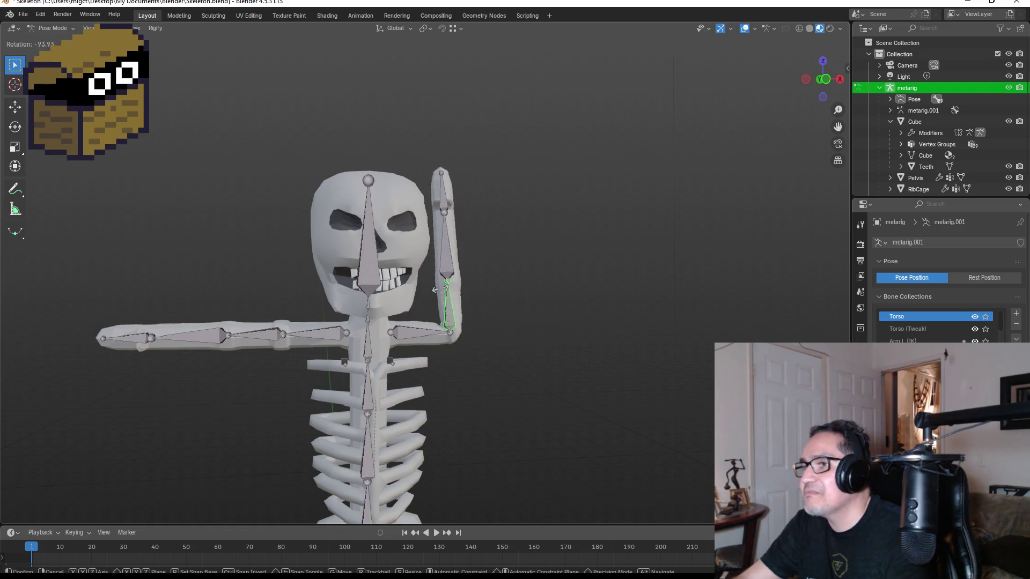
pyautogui.press('Escape')
pyautogui.click(368, 240)
pyautogui.press('r')
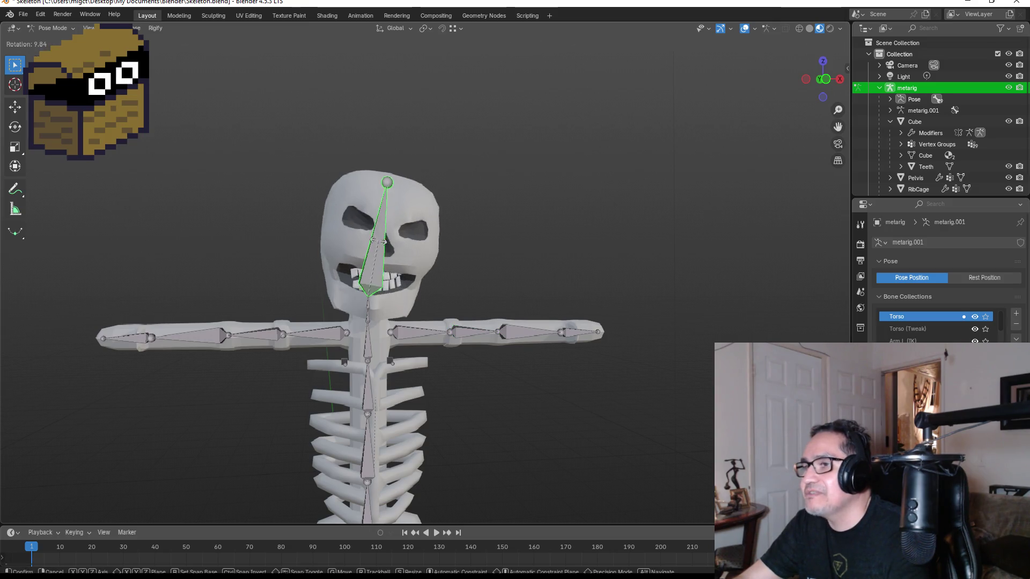
pyautogui.press('Escape')
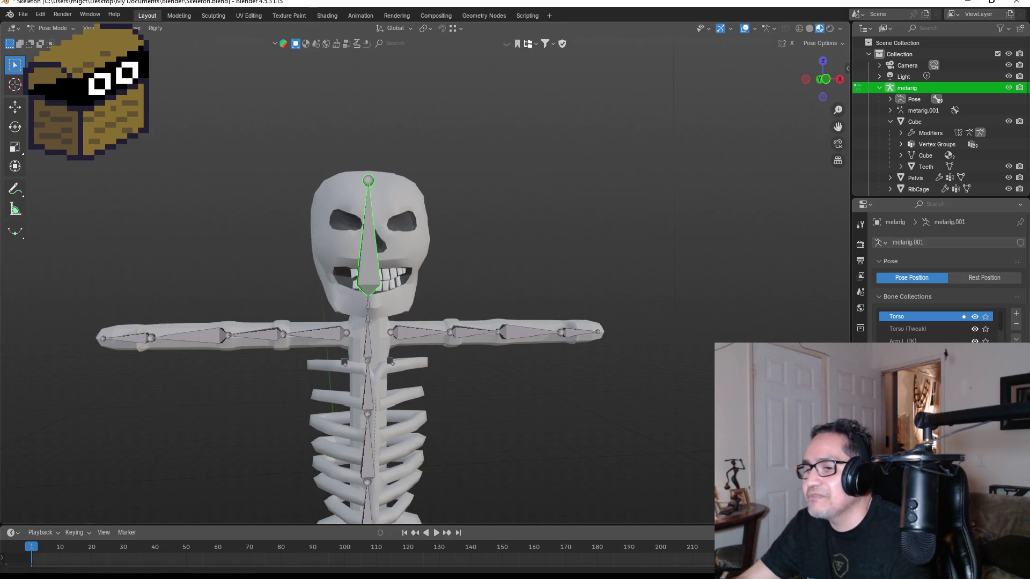
pyautogui.scroll(-5, 474, 181)
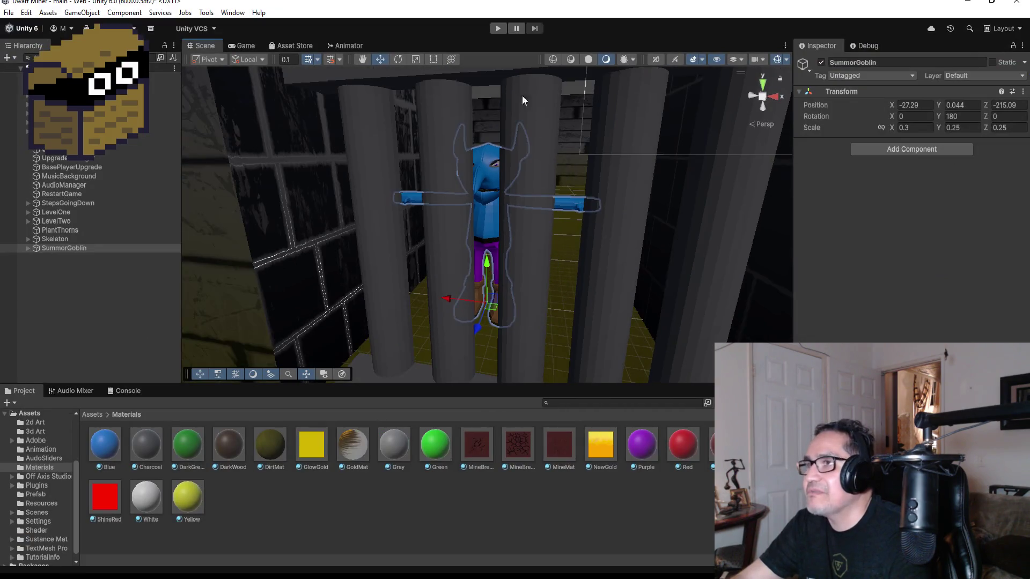
# Step: Enter Play mode so the game loads to its Settings and How To Play screen
pyautogui.click(498, 30)
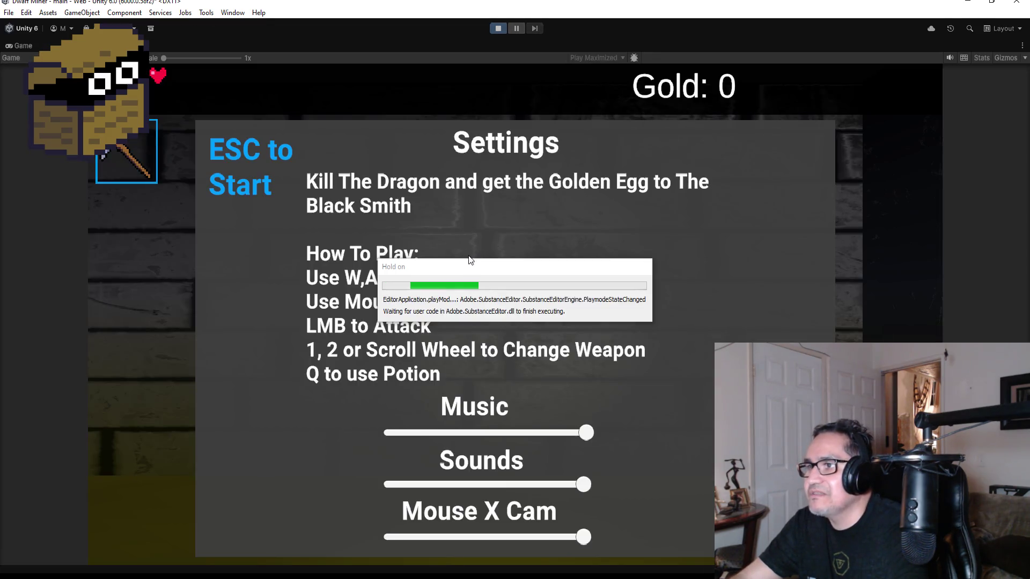
# Step: Resume the game, switch to the axe, and walk past the mushrooms and gate toward the skeleton
pyautogui.press('Escape')
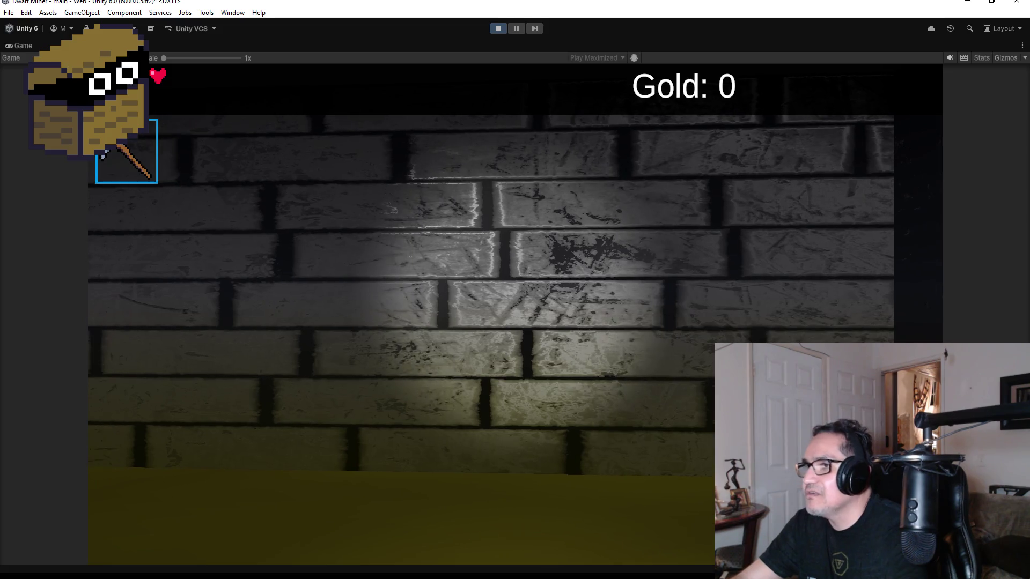
pyautogui.press('2')
pyautogui.press('w')
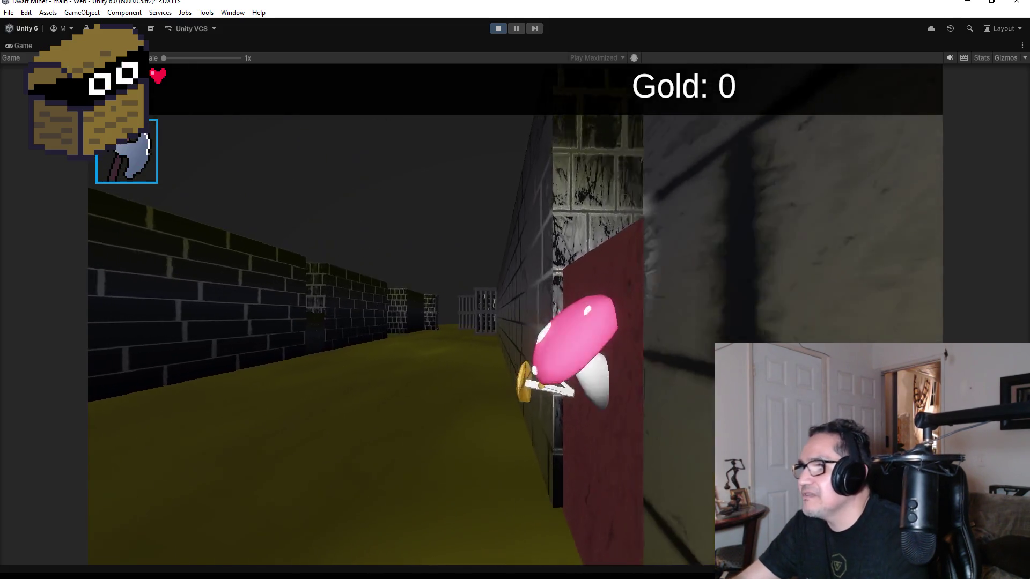
pyautogui.press('a')
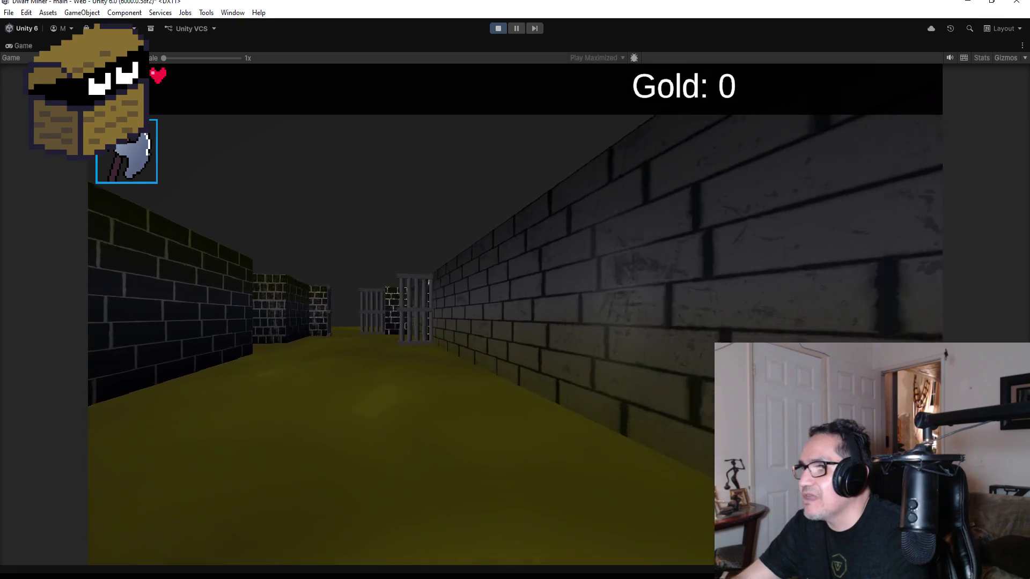
pyautogui.press('w')
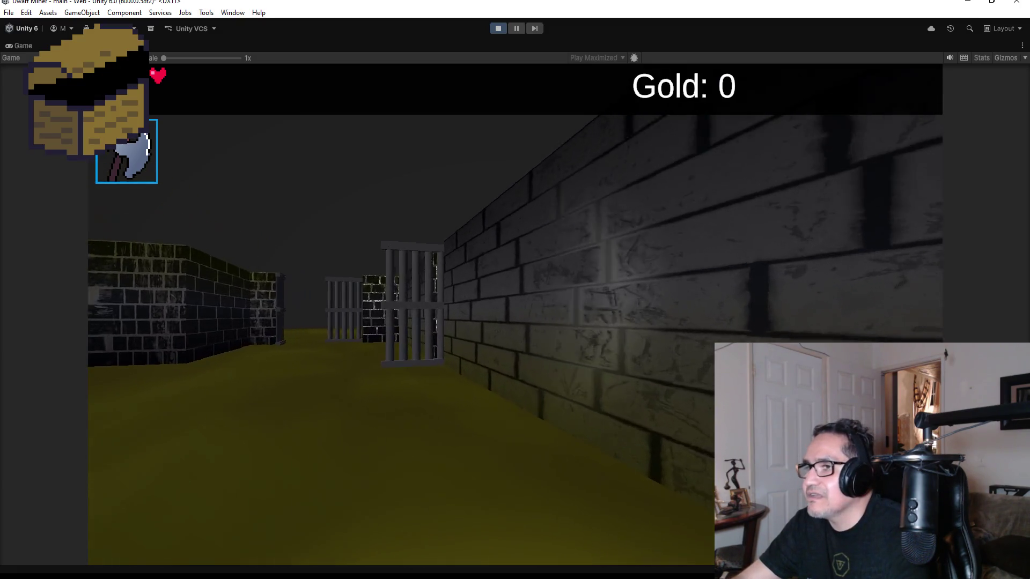
pyautogui.press('d')
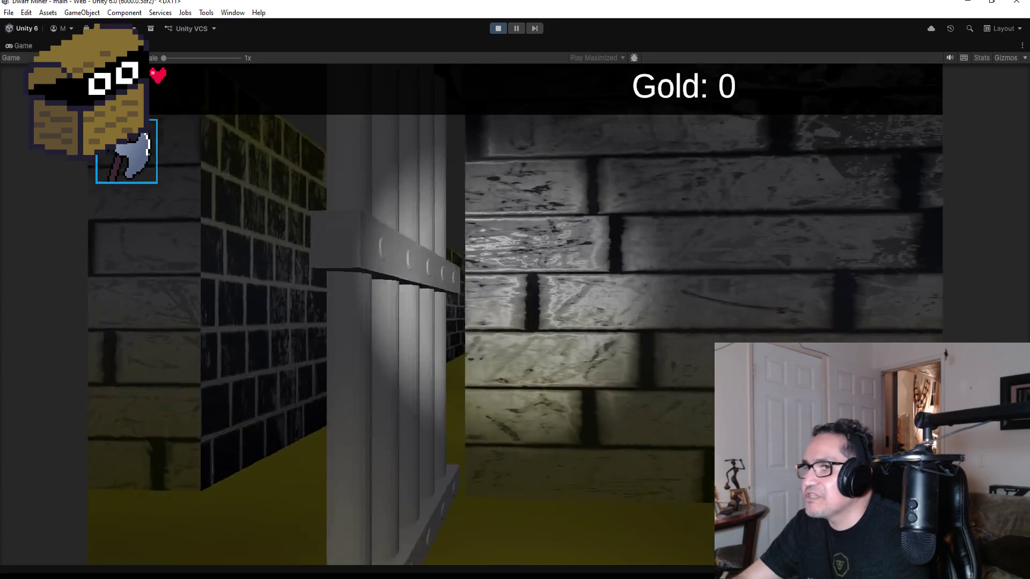
pyautogui.press('w')
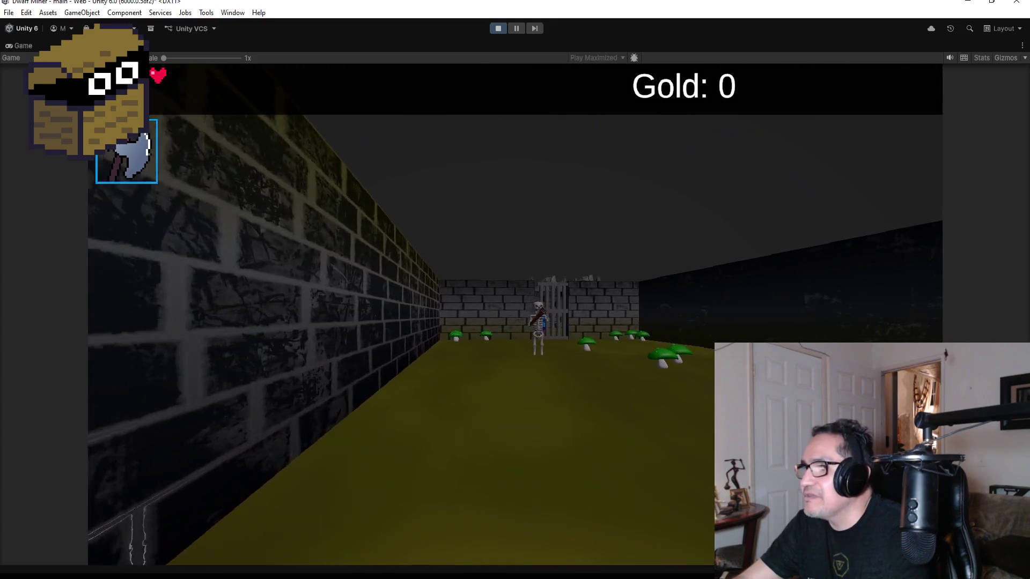
pyautogui.press('w')
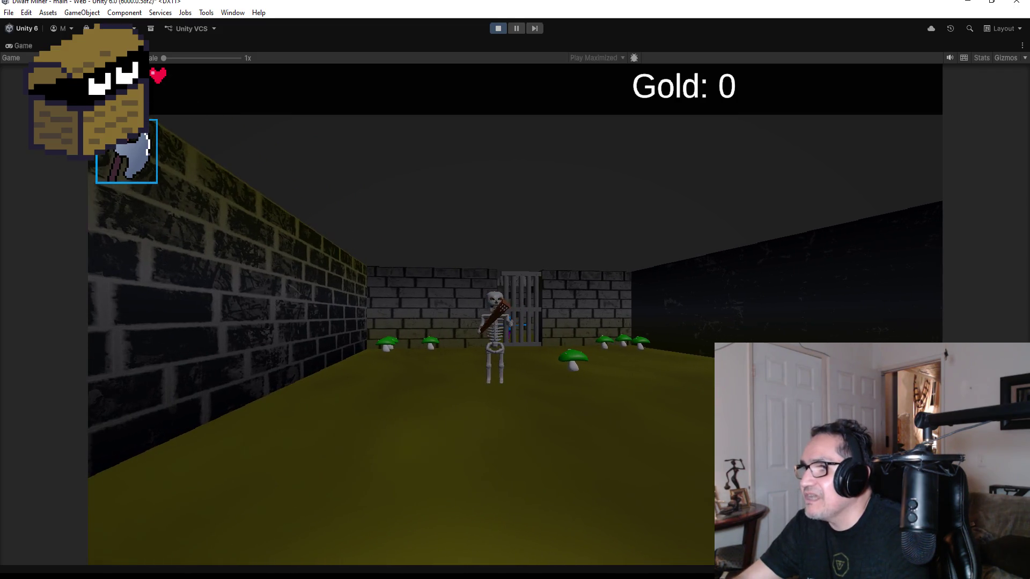
pyautogui.press('w')
# Step: Retreat from the attacking skeleton, approach the caged goblin behind the gate, and look around the room
pyautogui.press('s')
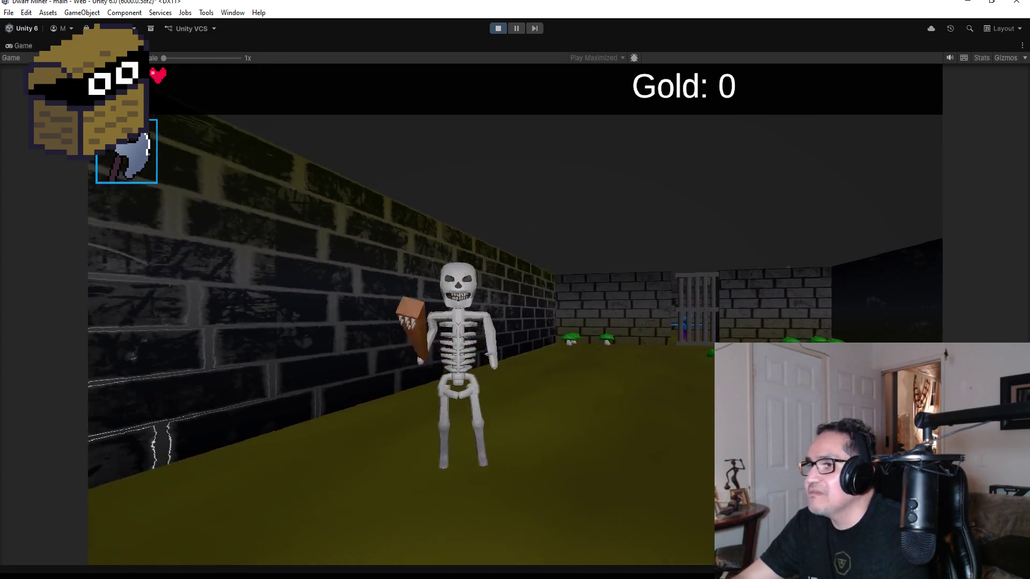
pyautogui.press('a')
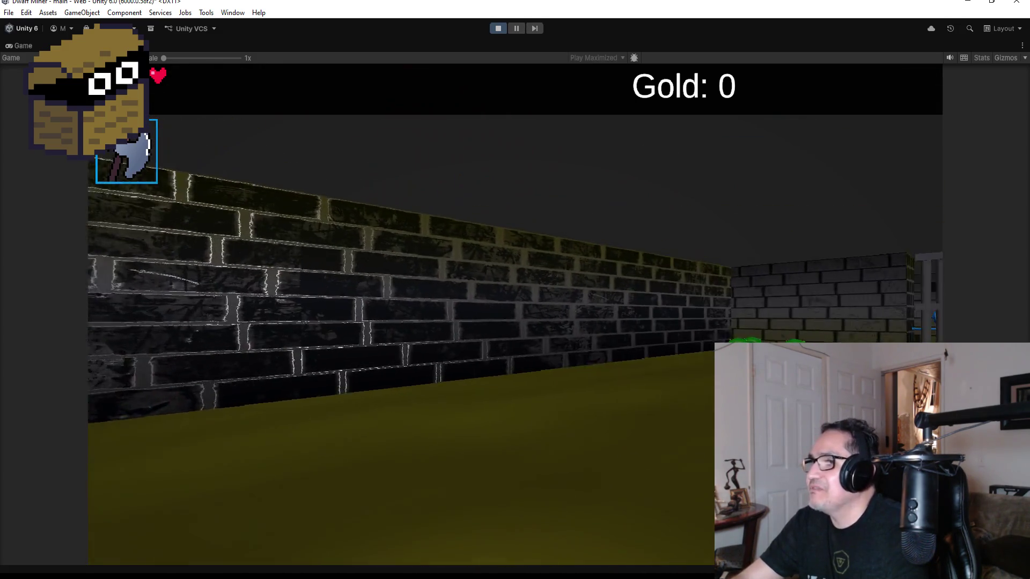
pyautogui.press('d')
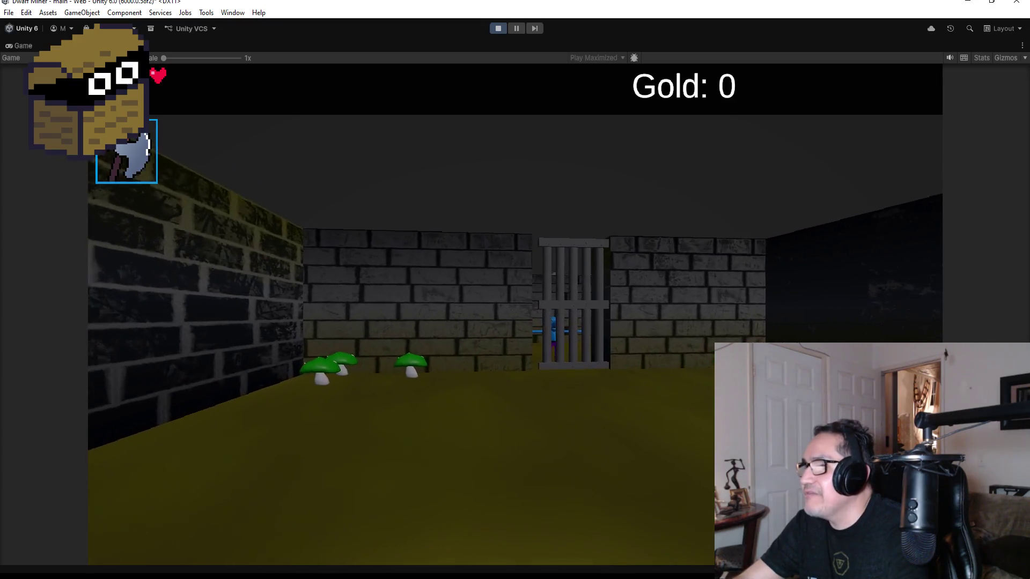
pyautogui.press('w')
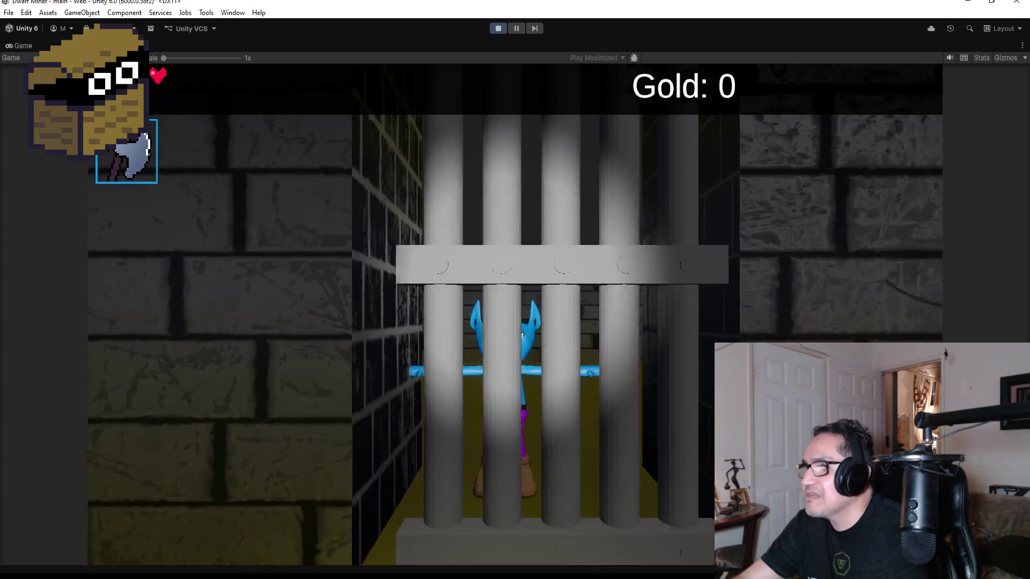
pyautogui.press('s')
pyautogui.press('w')
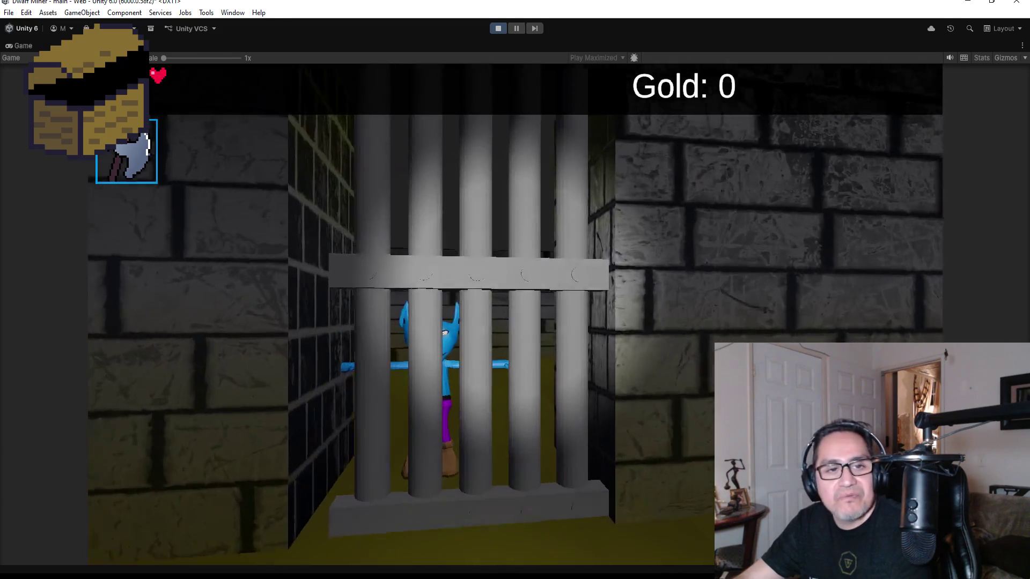
pyautogui.press('s')
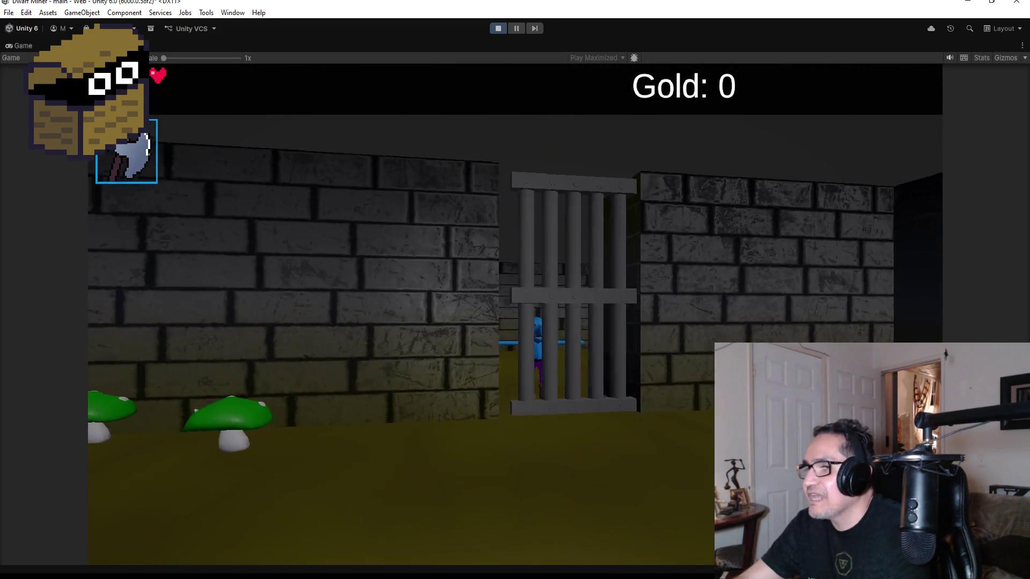
pyautogui.press('a')
pyautogui.press('a')
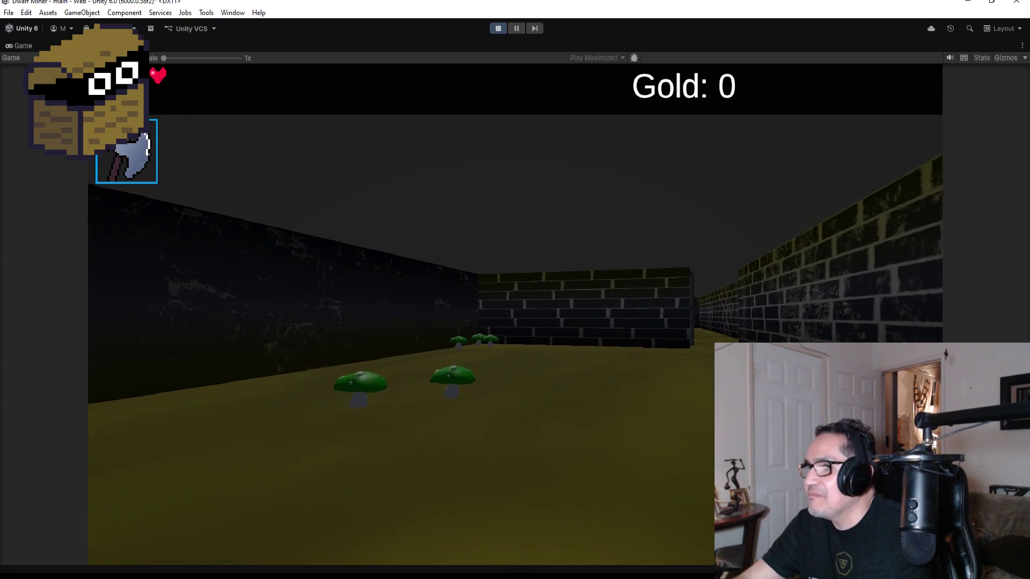
pyautogui.press('a')
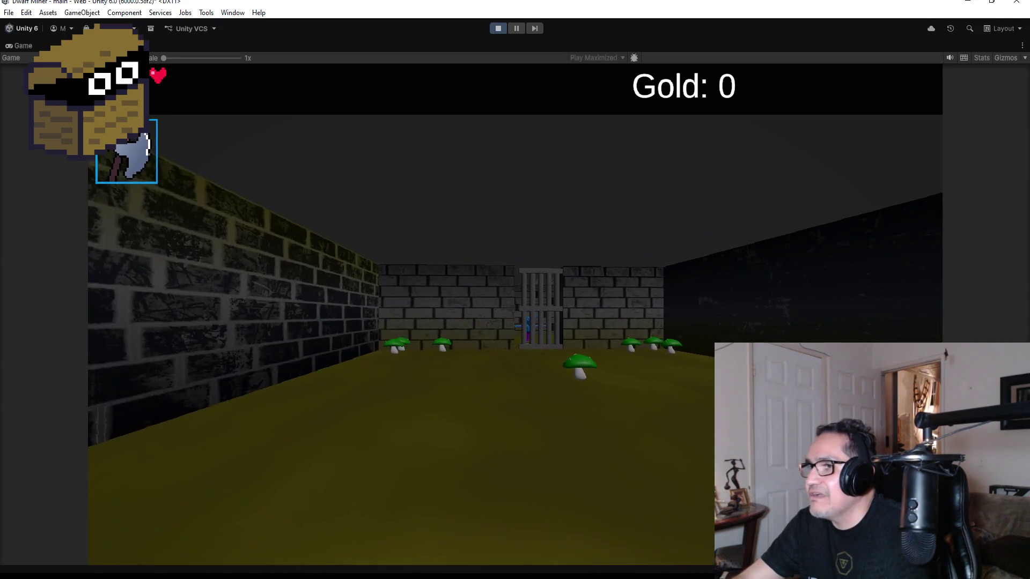
pyautogui.press('a')
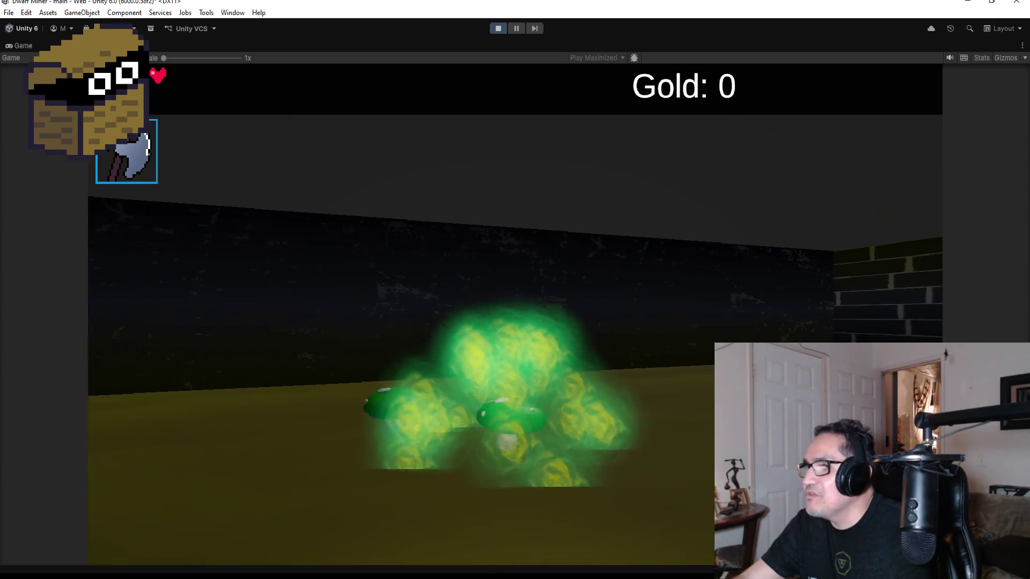
pyautogui.press('a')
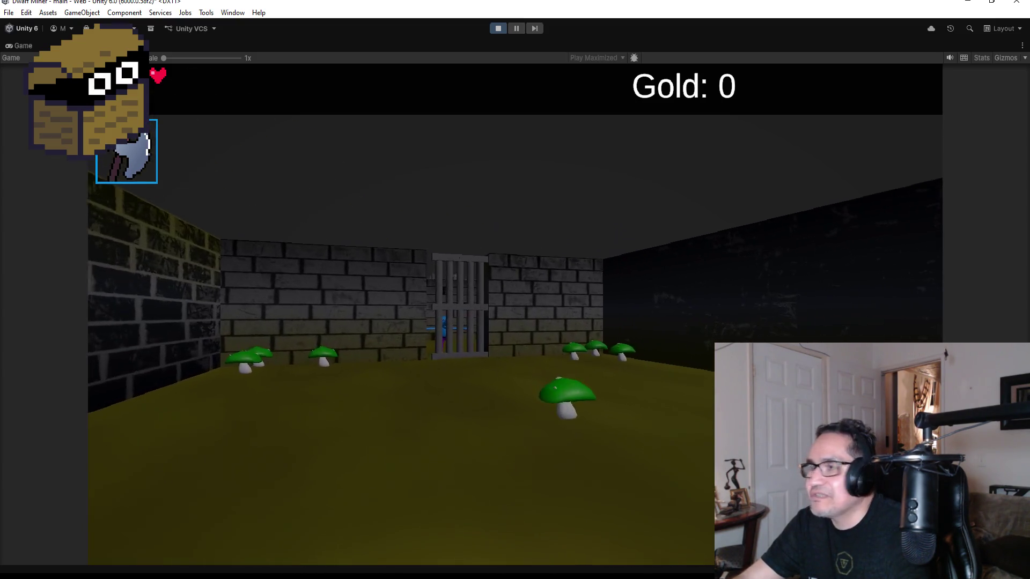
# Step: Check the barred gate once more, then pause and exit Play mode back to the editor
pyautogui.press('w')
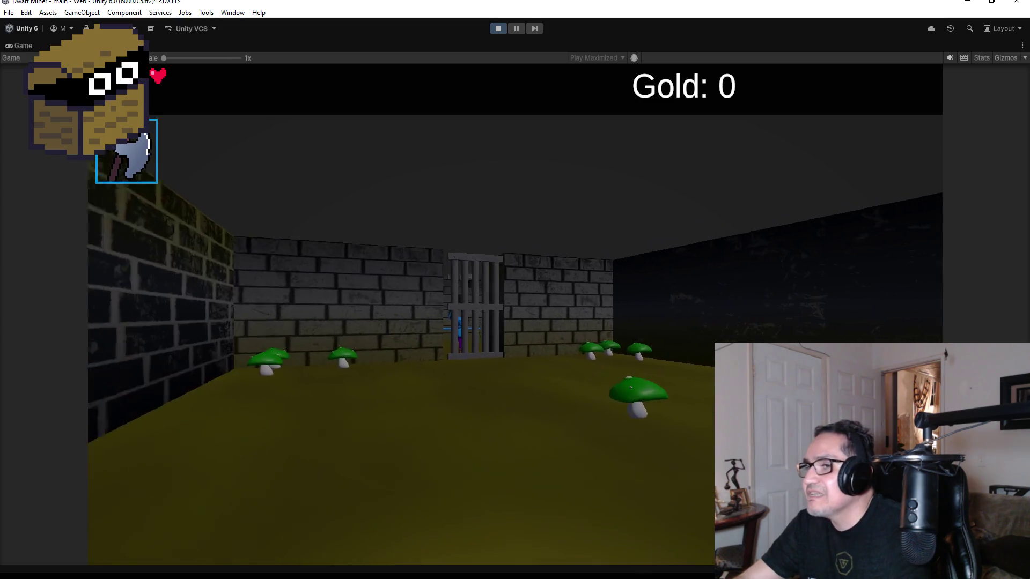
pyautogui.press('d')
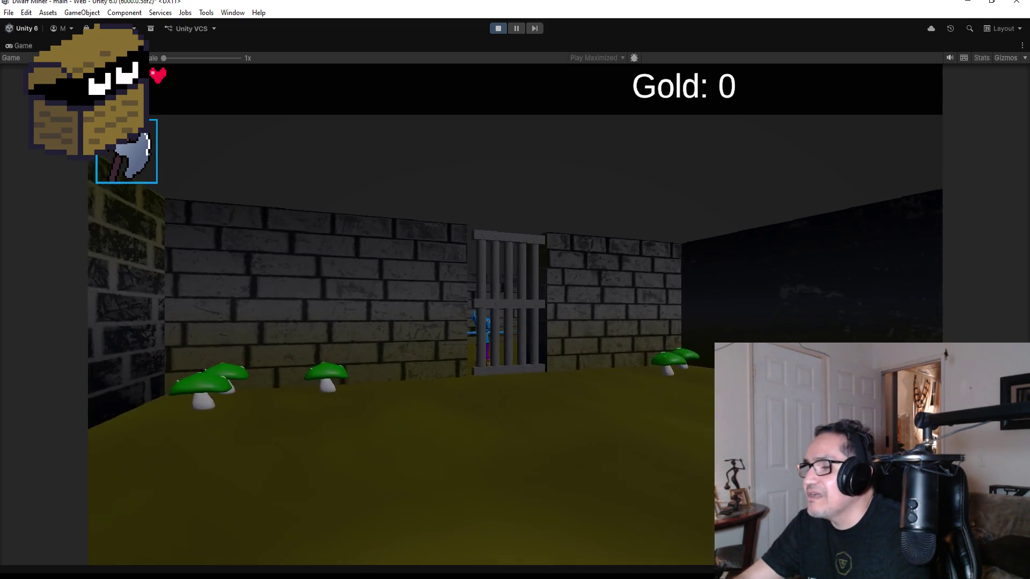
pyautogui.press('w')
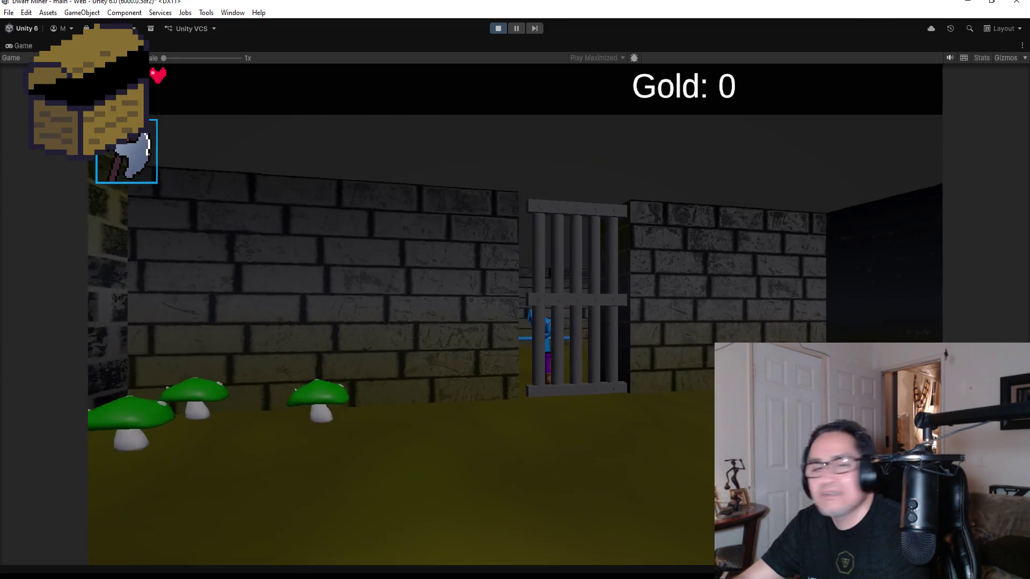
pyautogui.press('d')
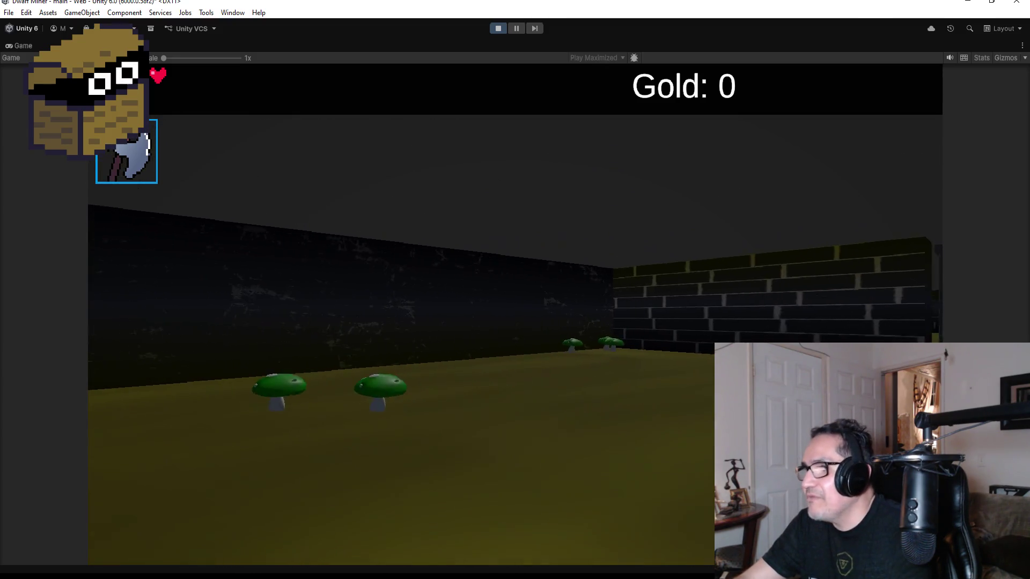
pyautogui.press('Escape')
pyautogui.click(499, 30)
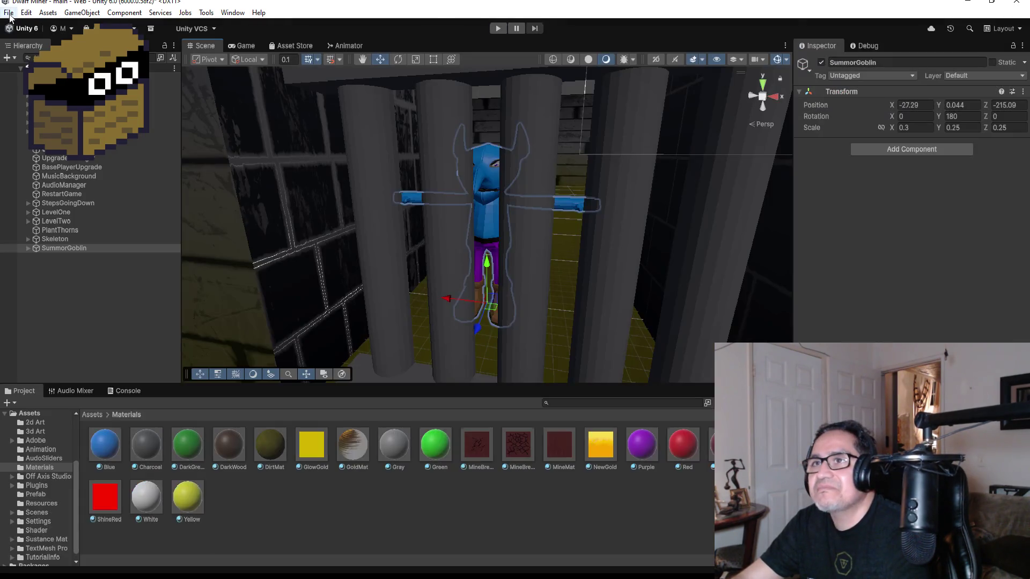
# Step: Save the Dwarf Miner scene with File > Save, then reopen and dismiss the File menu
pyautogui.click(9, 12)
pyautogui.click(21, 66)
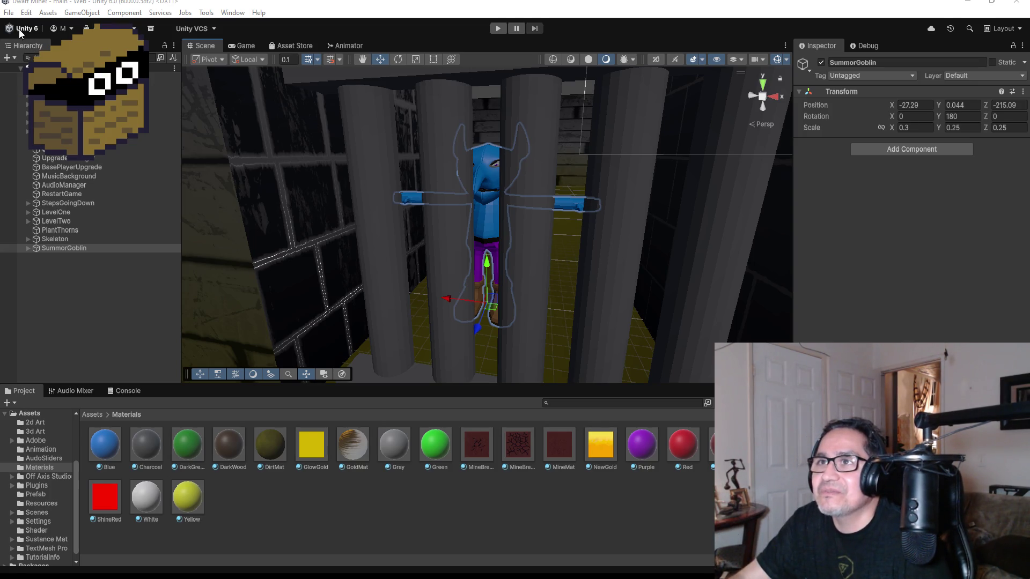
pyautogui.click(9, 12)
pyautogui.click(175, 218)
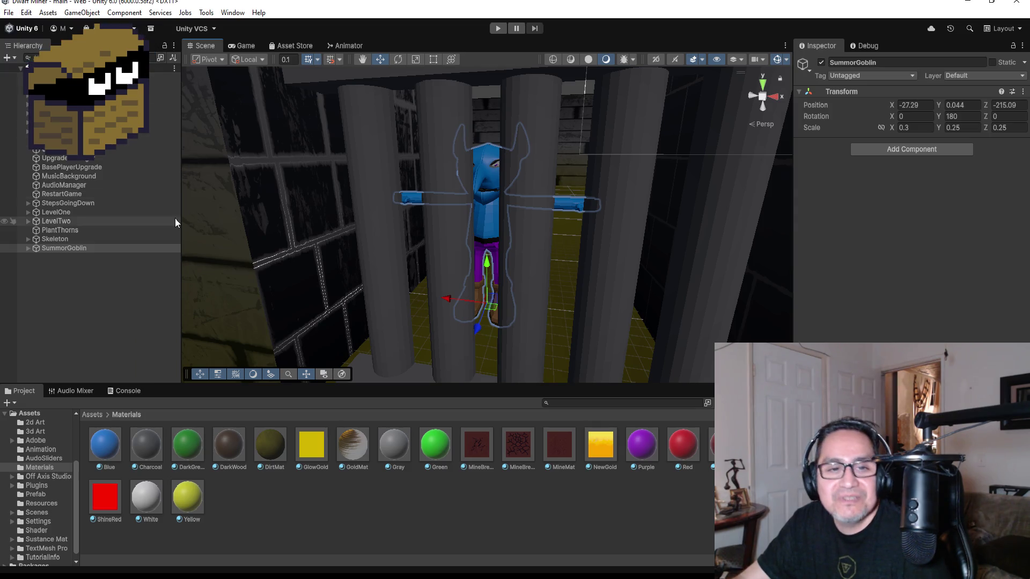